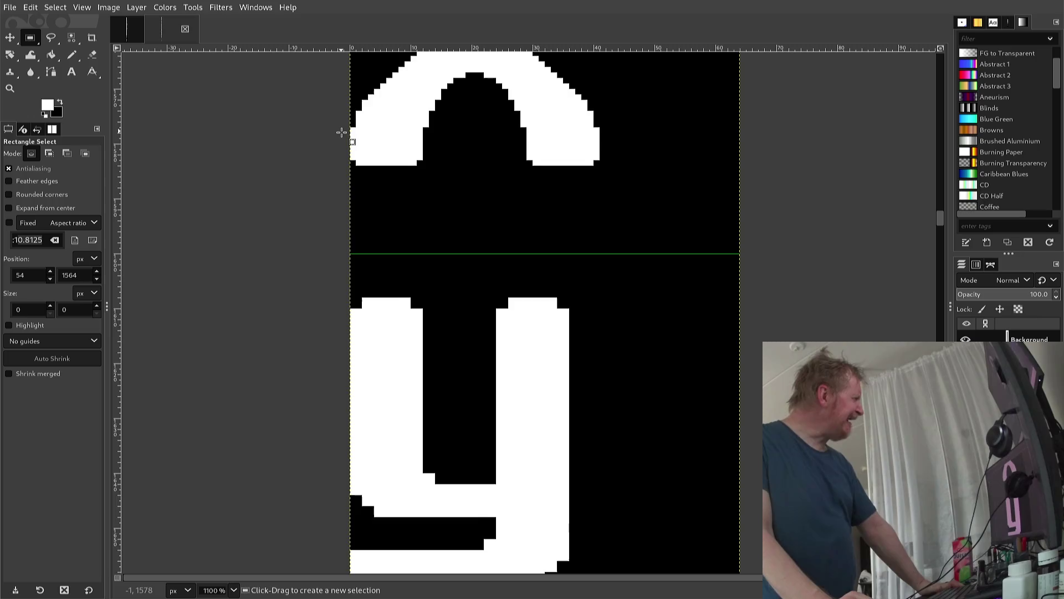
Add one white pixel at the top-left of the y glyph's left arm using the 1-pixel Pencil
scroll(344, 130, "down", 2)
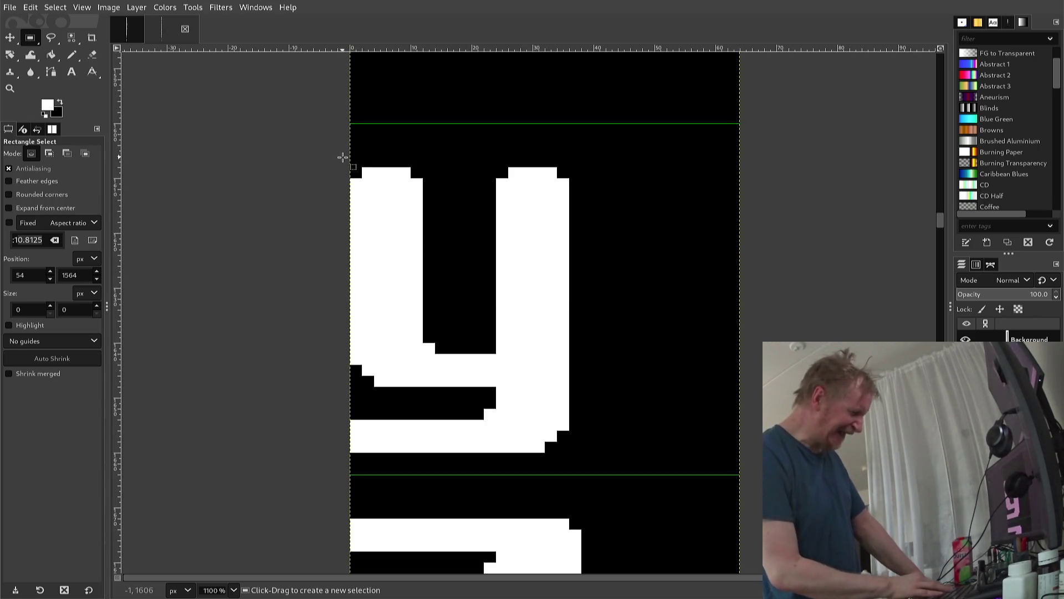
key("n")
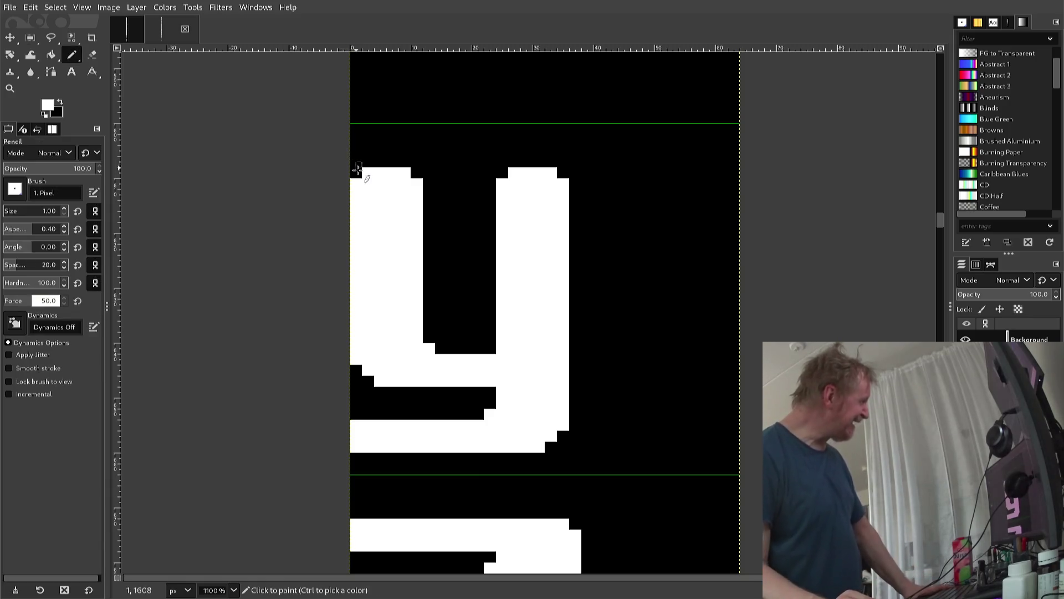
left_click(363, 172)
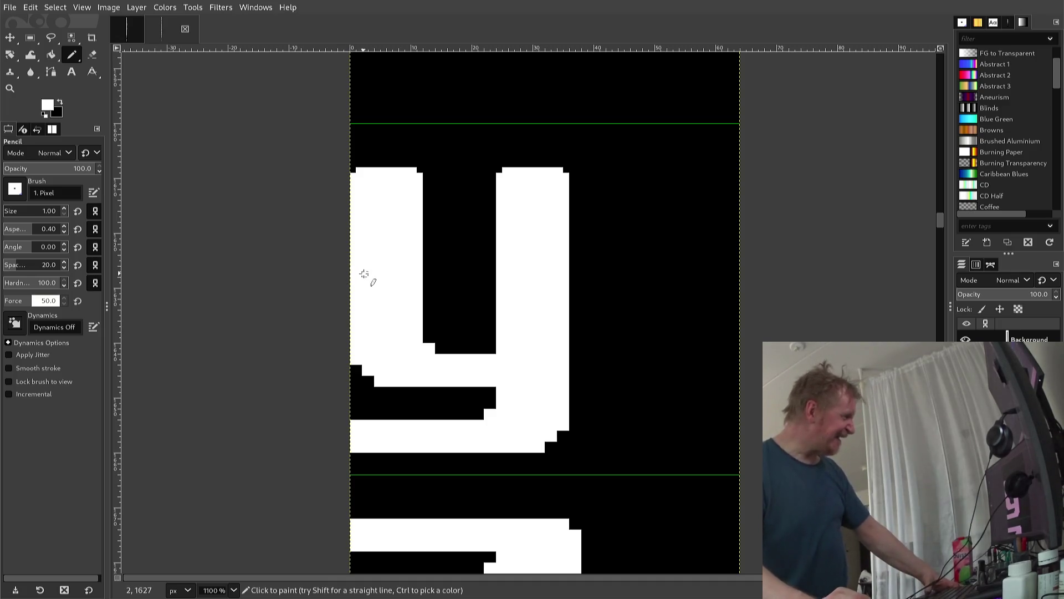
Select a 39×19 rectangle over the 2 glyph's diagonal middle stroke and copy it
scroll(363, 274, "up", 5)
scroll(364, 274, "up", 5)
scroll(364, 274, "up", 5)
scroll(364, 274, "up", 5)
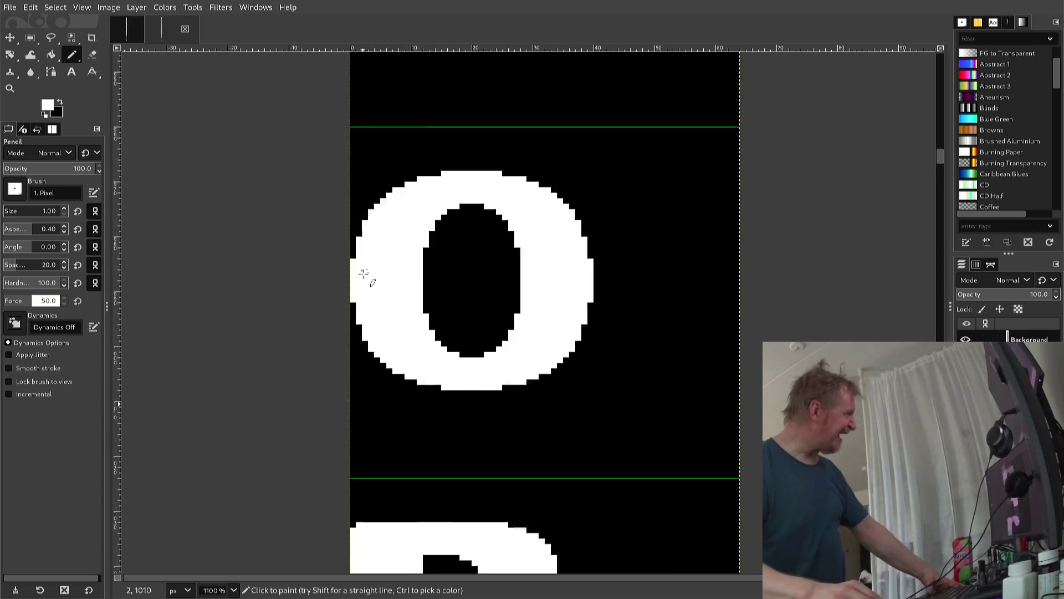
scroll(364, 273, "up", 2)
scroll(364, 274, "up", 2)
scroll(364, 274, "up", 2)
scroll(364, 274, "up", 2)
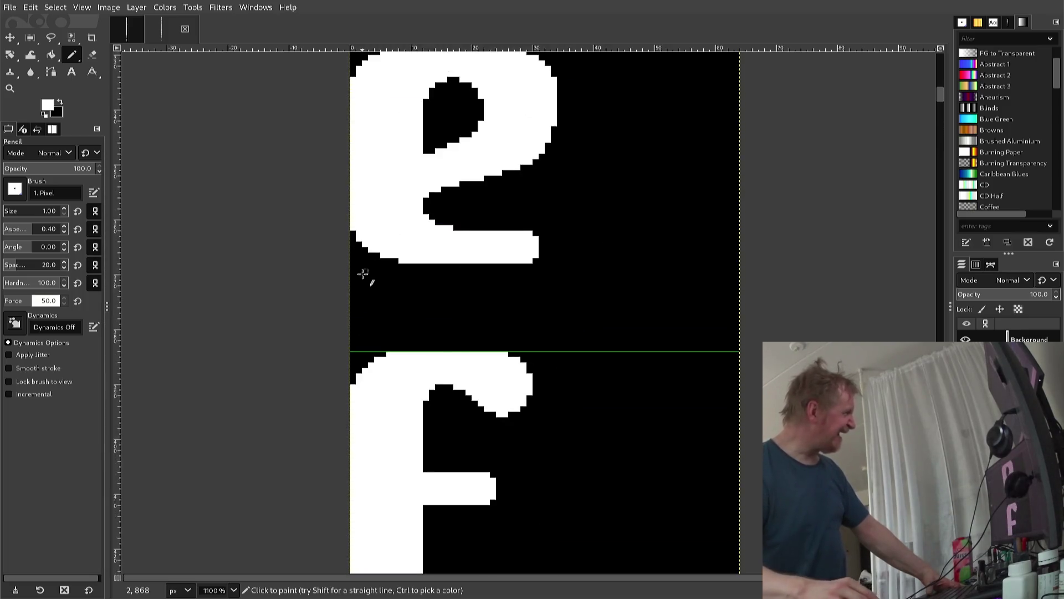
scroll(363, 274, "up", 2)
scroll(364, 274, "up", 2)
scroll(370, 272, "up", 2)
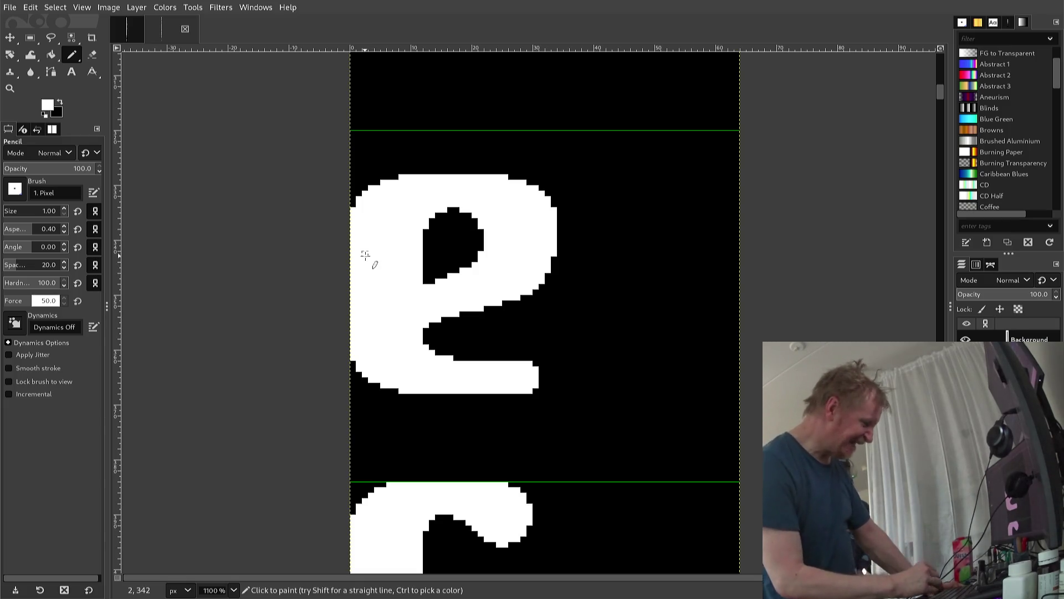
key("r")
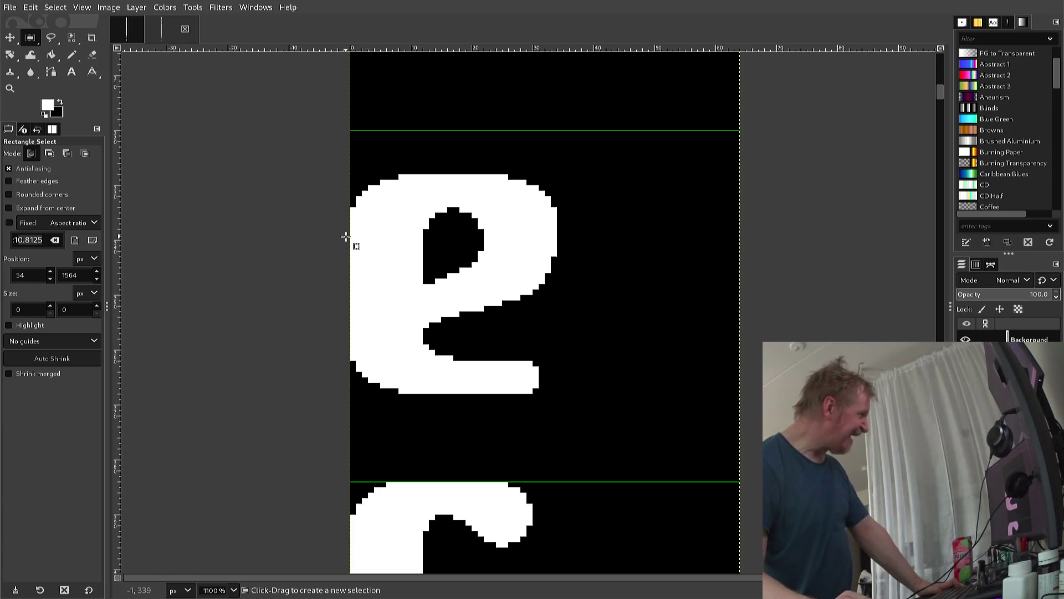
mouse_move(345, 236)
left_mouse_down()
mouse_move(536, 287)
mouse_move(580, 338)
left_mouse_up()
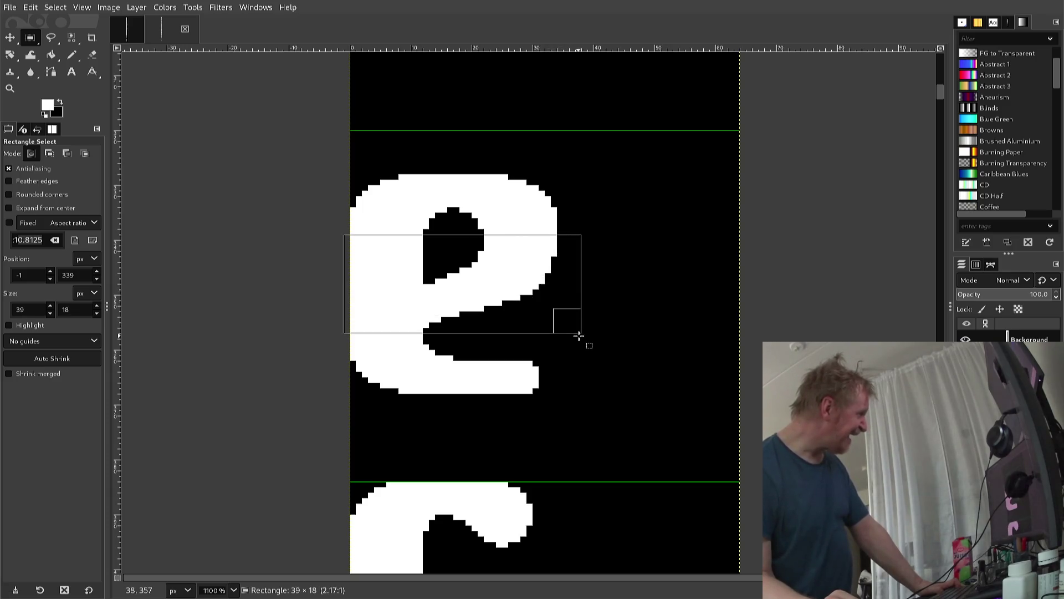
left_click_drag(579, 336, 577, 335)
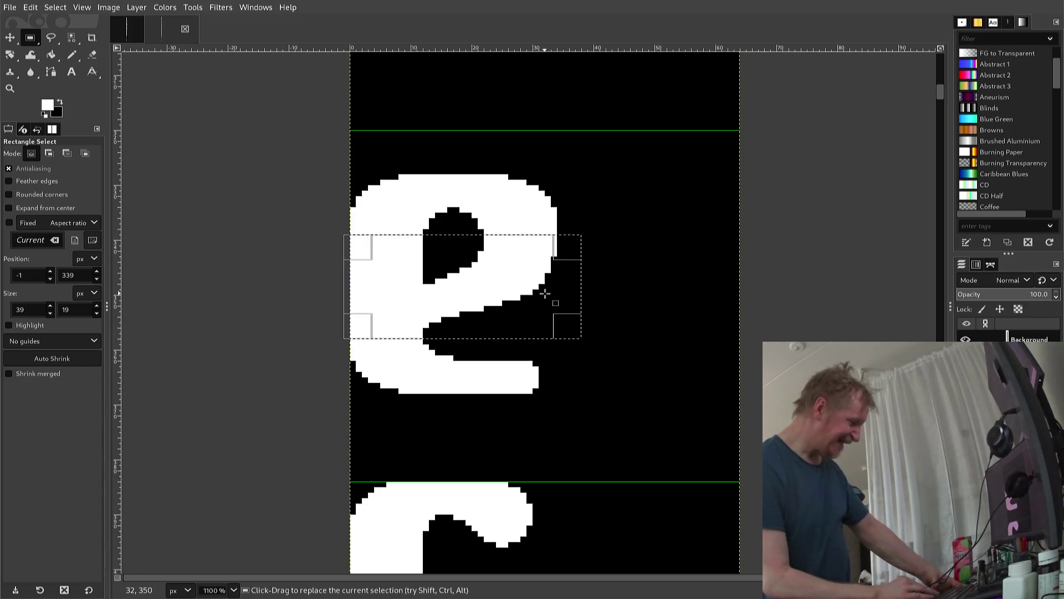
key("ctrl+c")
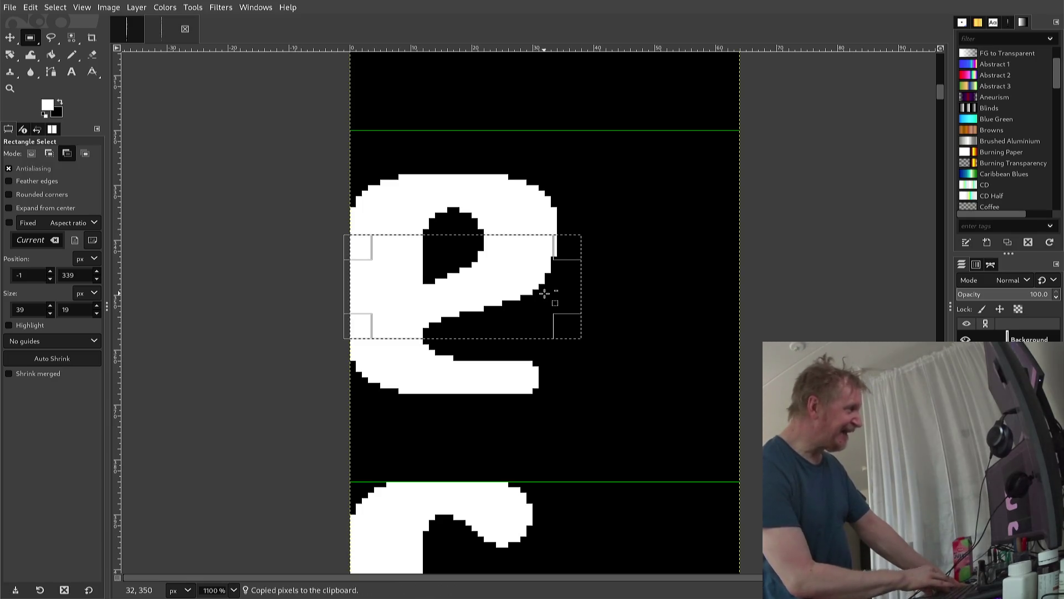
Scroll back down to the y glyph
scroll(543, 310, "down", 1)
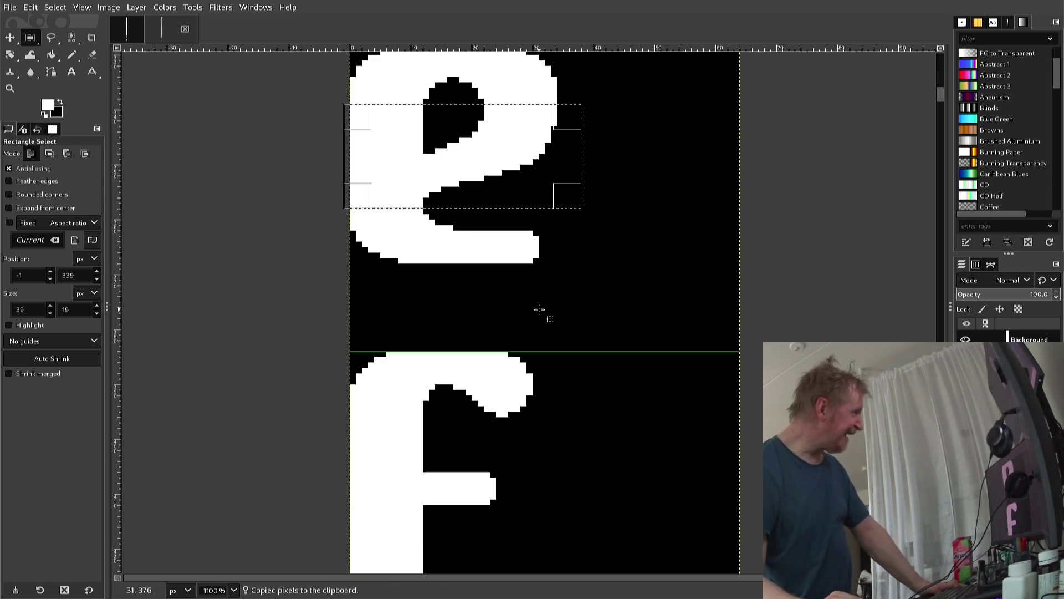
scroll(539, 326, "down", 2)
scroll(539, 326, "down", 3)
scroll(538, 326, "down", 3)
scroll(535, 326, "down", 4)
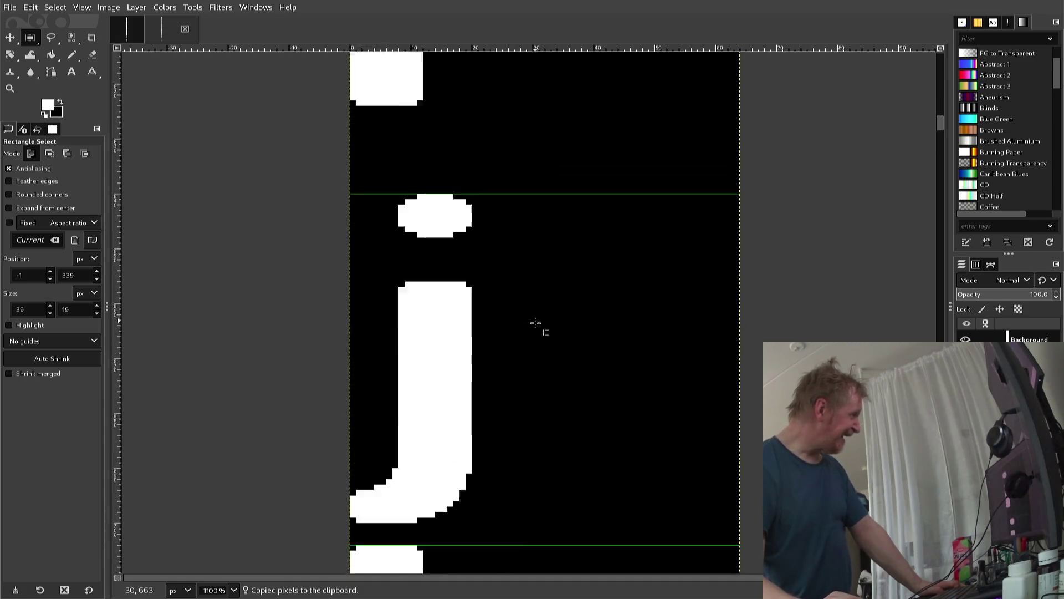
scroll(533, 328, "down", 6)
scroll(534, 328, "down", 5)
scroll(527, 333, "down", 5)
scroll(528, 336, "down", 5)
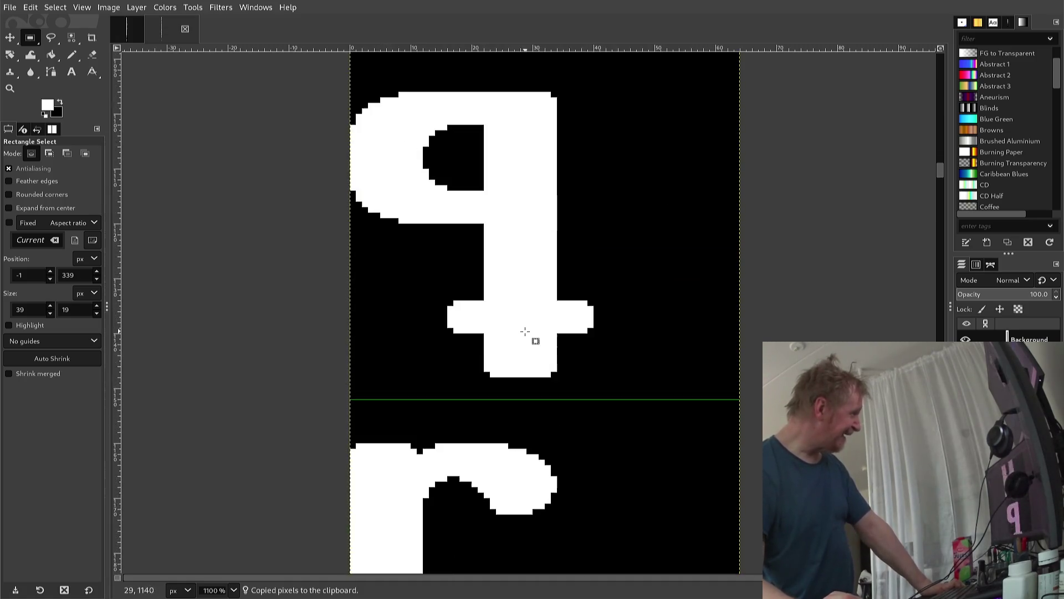
scroll(526, 333, "down", 5)
scroll(525, 332, "down", 2)
scroll(521, 324, "up", 2)
scroll(519, 319, "up", 1)
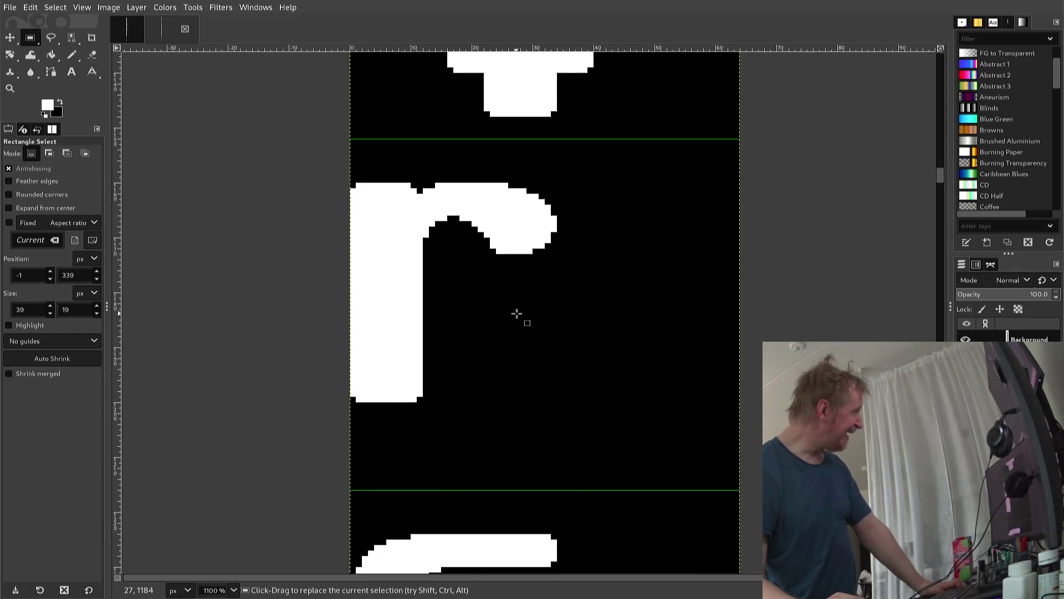
scroll(516, 315, "up", 1)
scroll(527, 333, "down", 2)
scroll(518, 335, "down", 2)
scroll(527, 338, "down", 2)
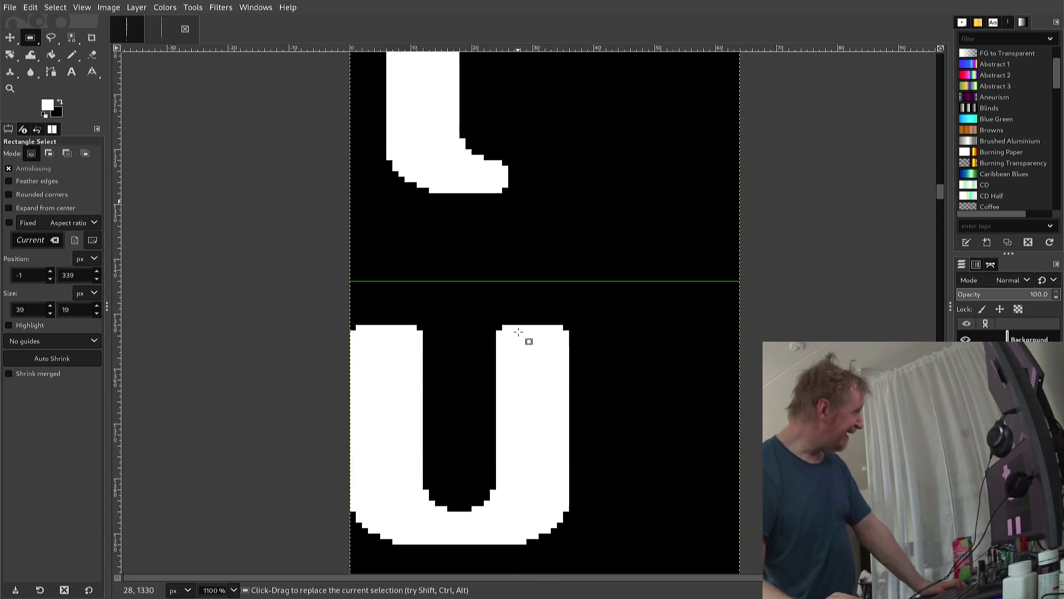
scroll(518, 333, "down", 1)
scroll(516, 327, "up", 2)
scroll(518, 335, "down", 2)
scroll(515, 342, "down", 1)
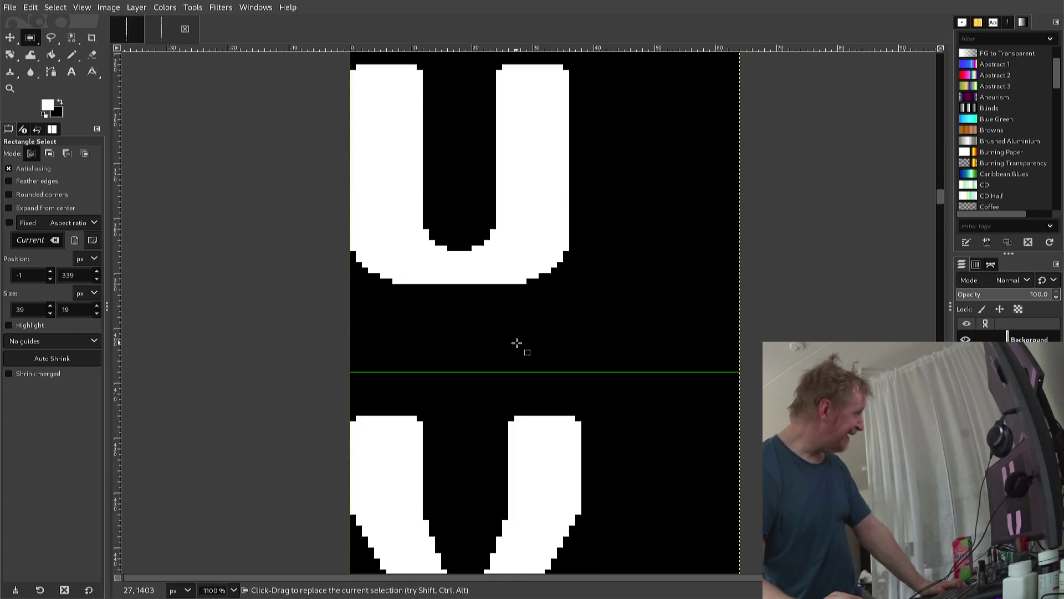
scroll(515, 340, "down", 1)
scroll(516, 340, "down", 1)
scroll(516, 339, "down", 2)
scroll(516, 339, "down", 2)
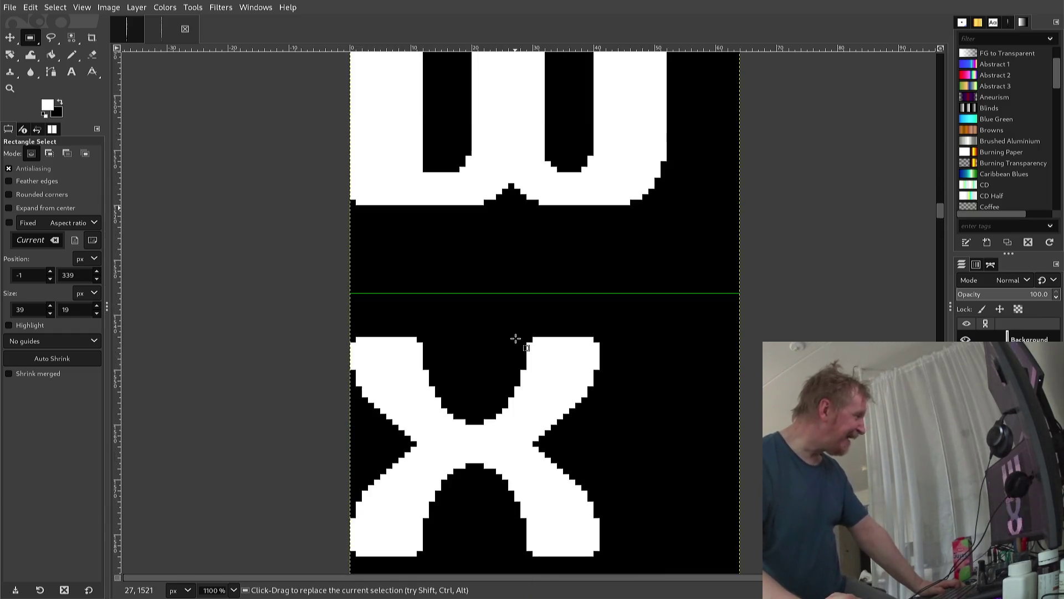
scroll(516, 337, "down", 2)
scroll(515, 337, "down", 2)
scroll(515, 336, "down", 2)
scroll(515, 335, "down", 2)
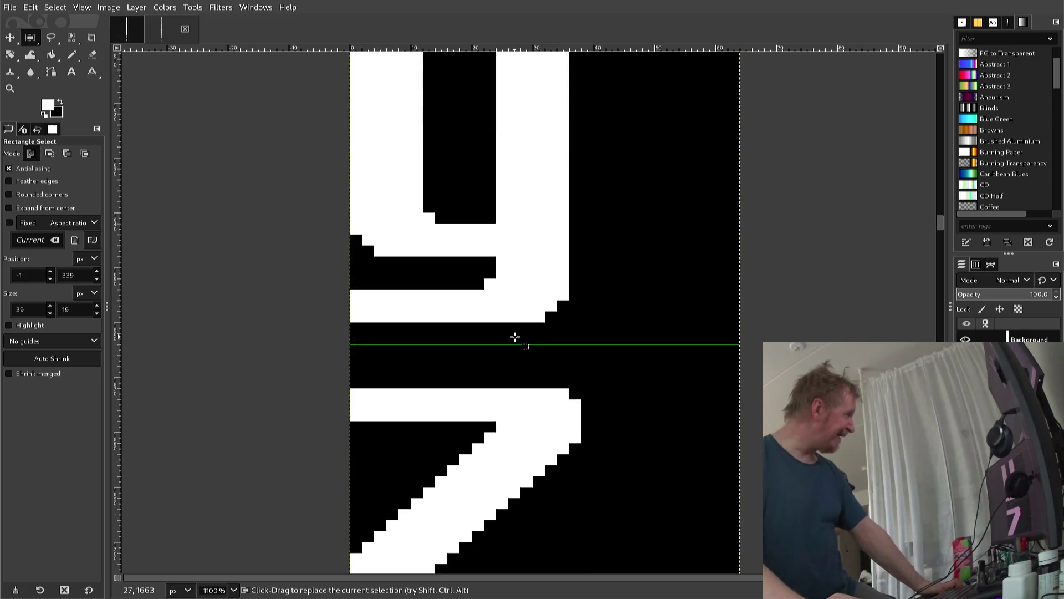
scroll(515, 333, "up", 2)
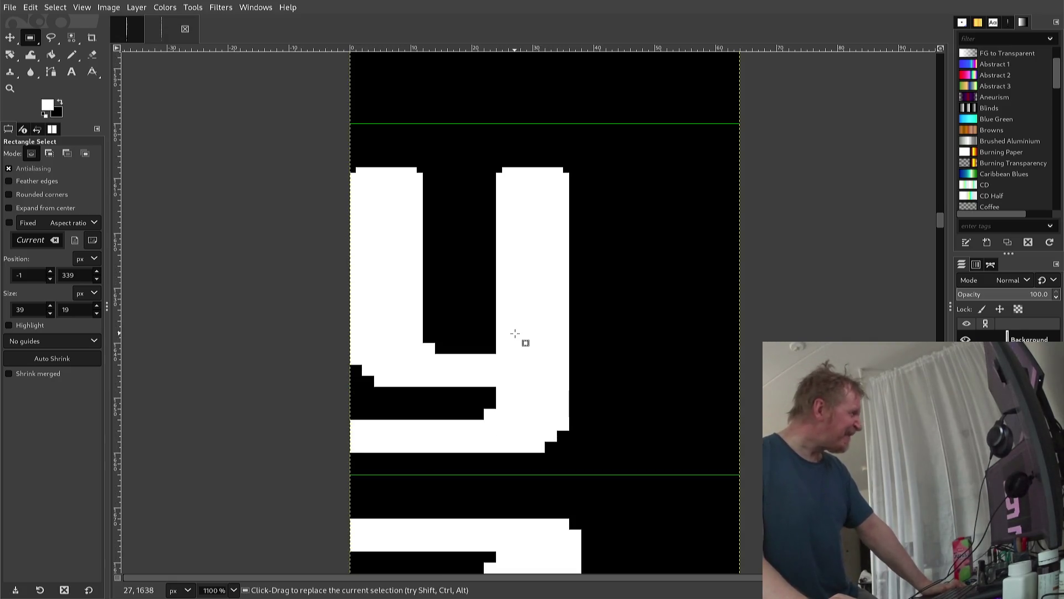
Paste the copied diagonal band over the y glyph and flip it horizontally
left_click(515, 333)
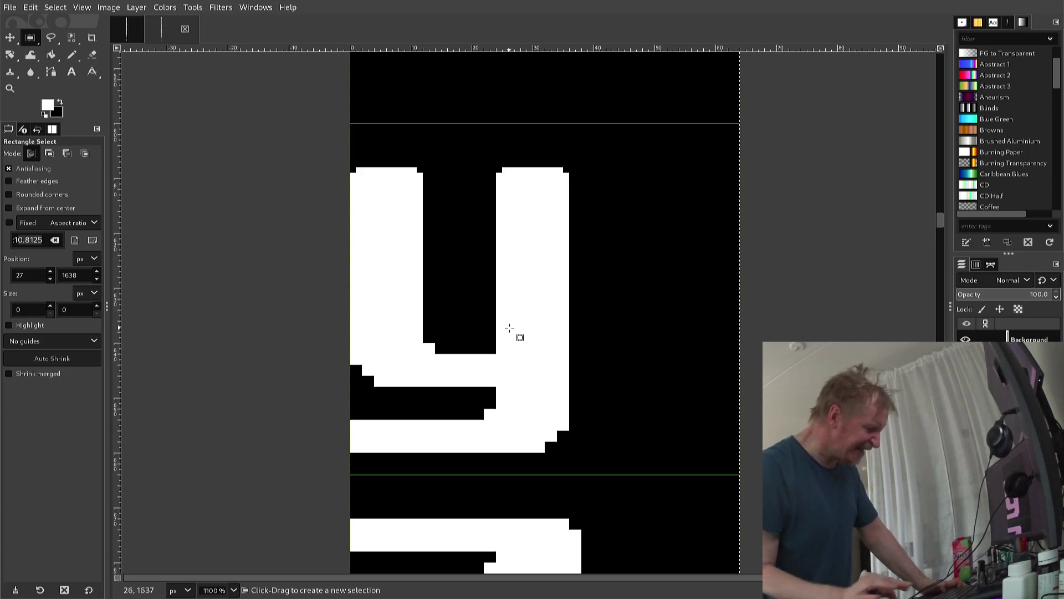
key("ctrl+v")
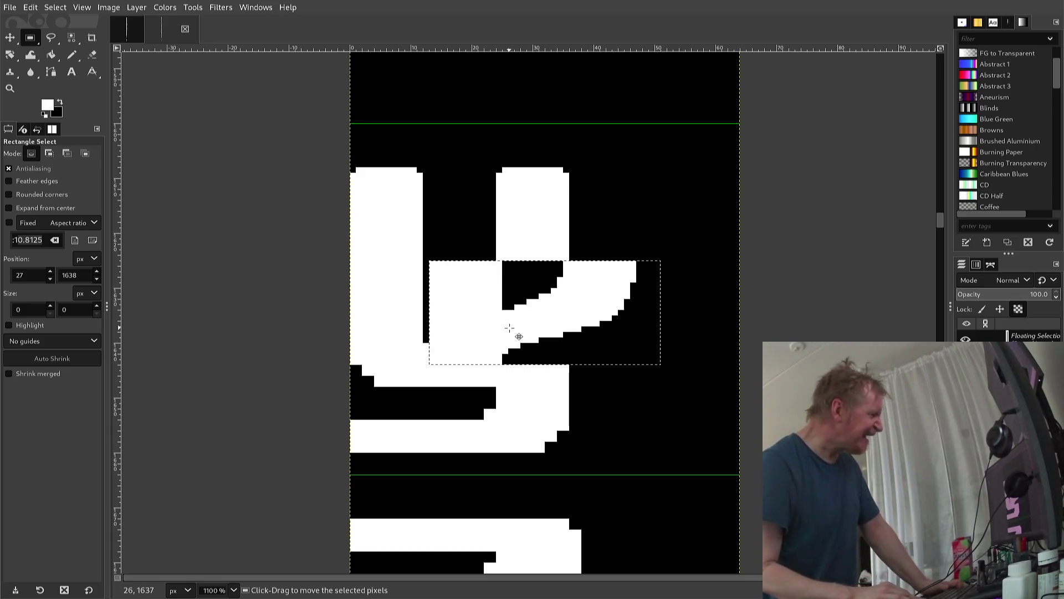
key("Left")
key("Left")
key("Left")
key("Left")
key("Left")
key("Left")
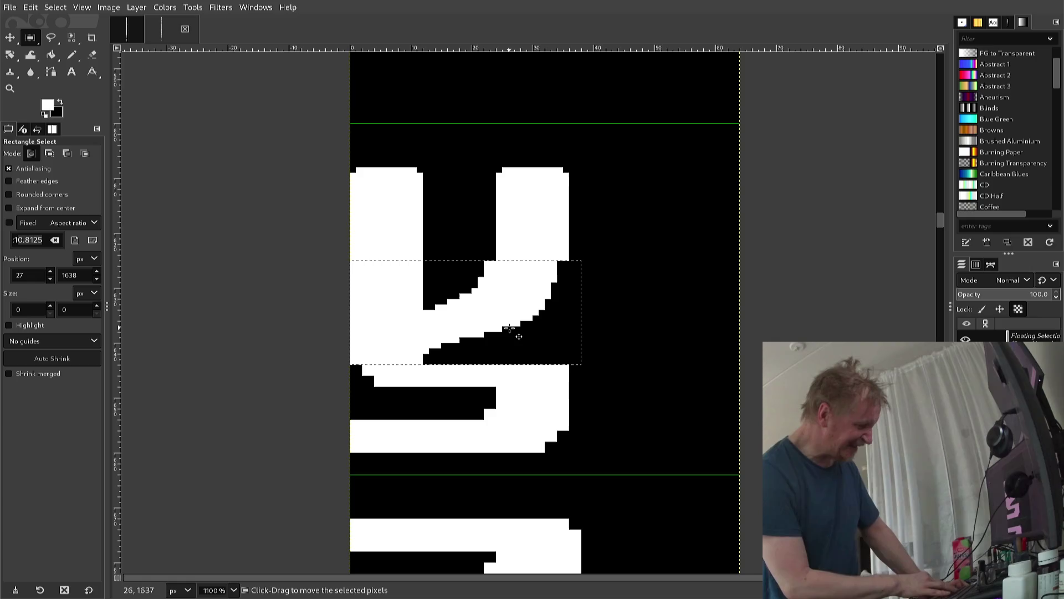
key("alt+l")
key("t")
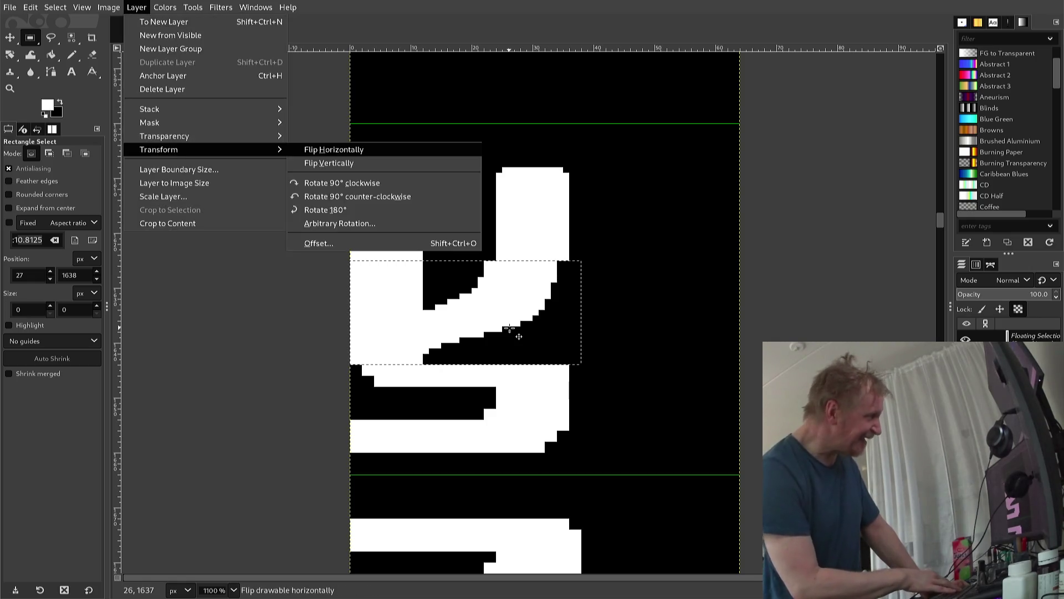
key("h")
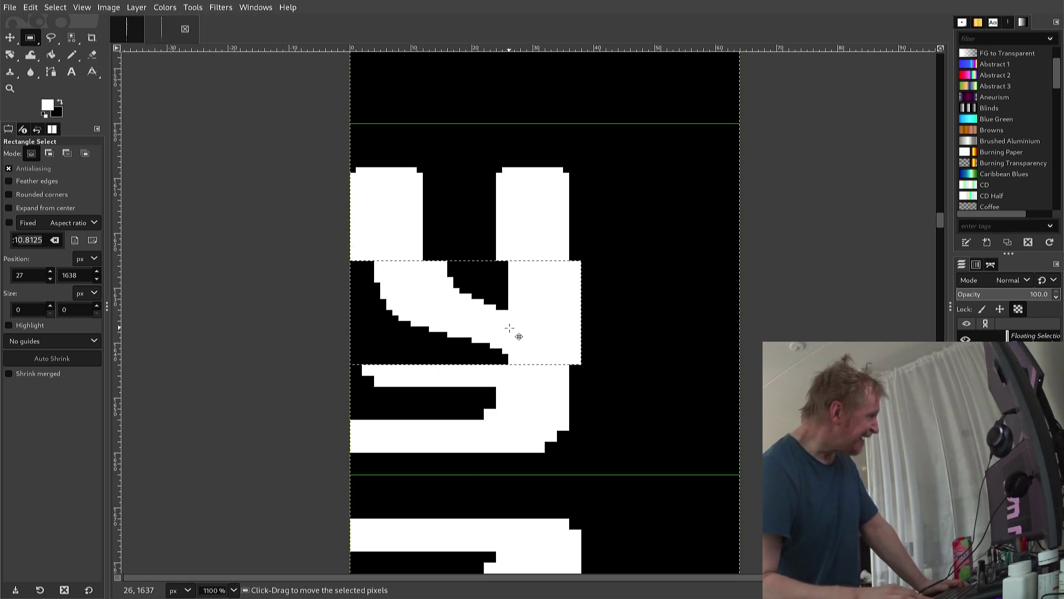
Nudge the flipped band left, then two pixels down, and anchor it onto the y
key("Left")
key("Left")
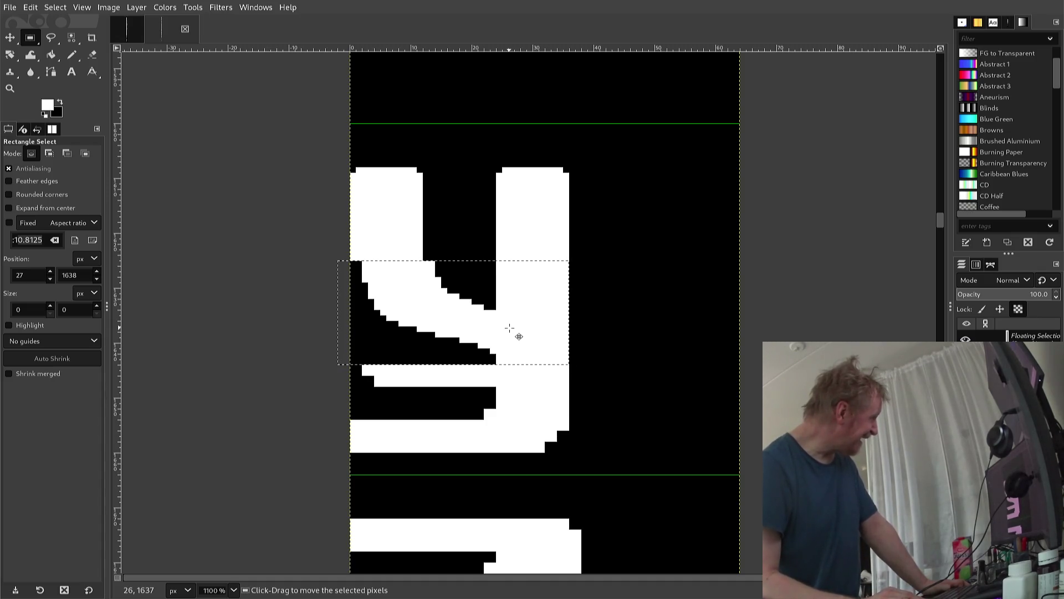
key("Left")
key("Left")
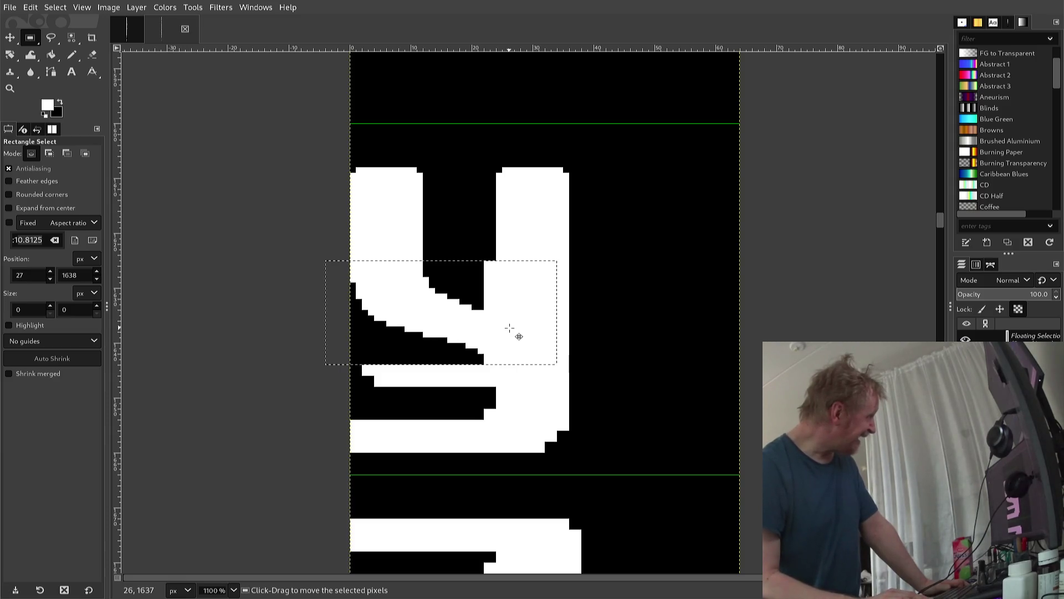
key("Up")
key("Up")
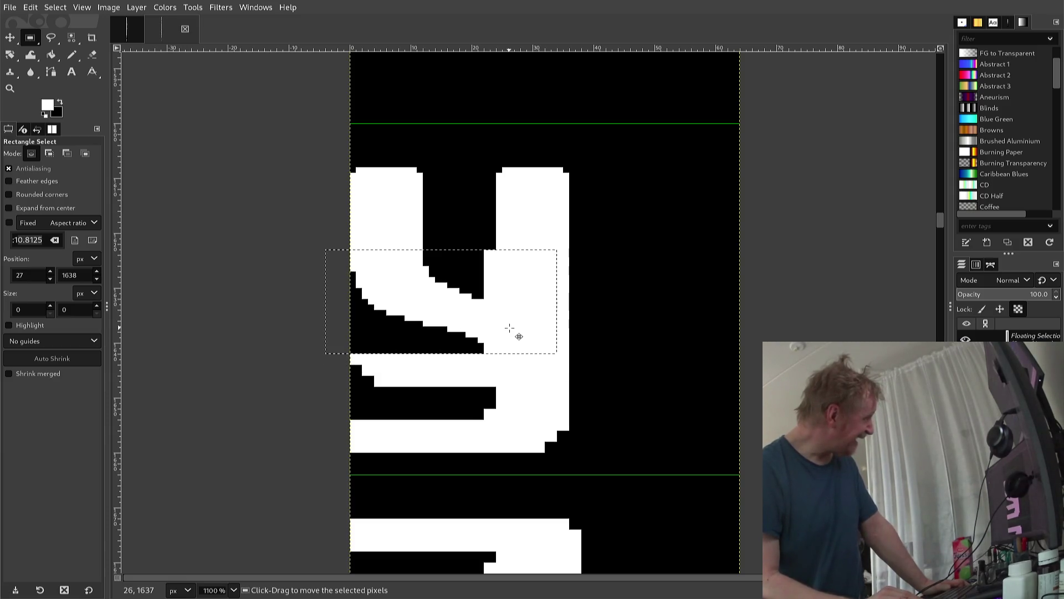
key("Down")
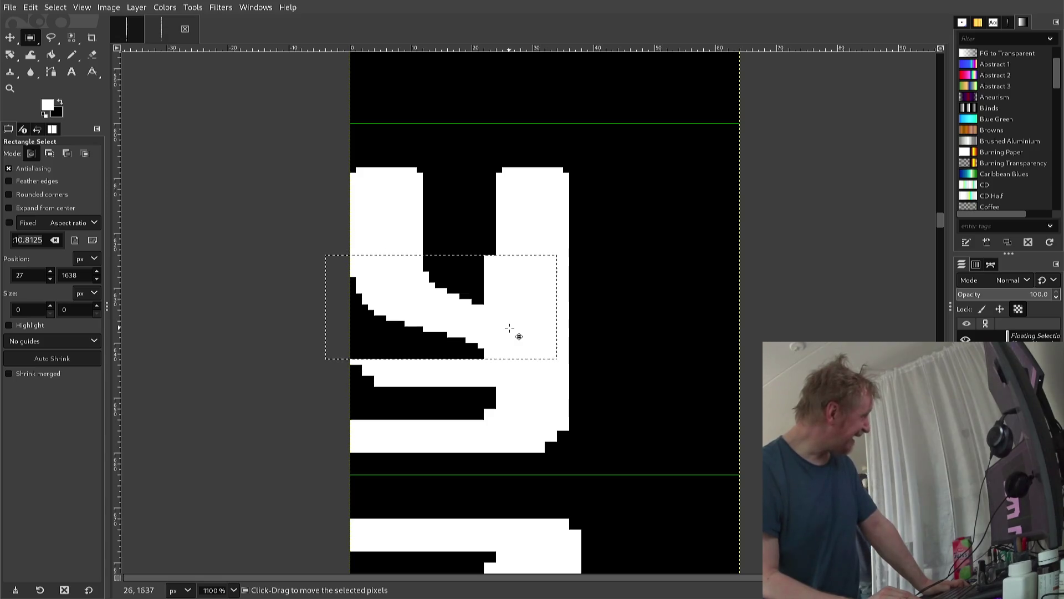
key("Down")
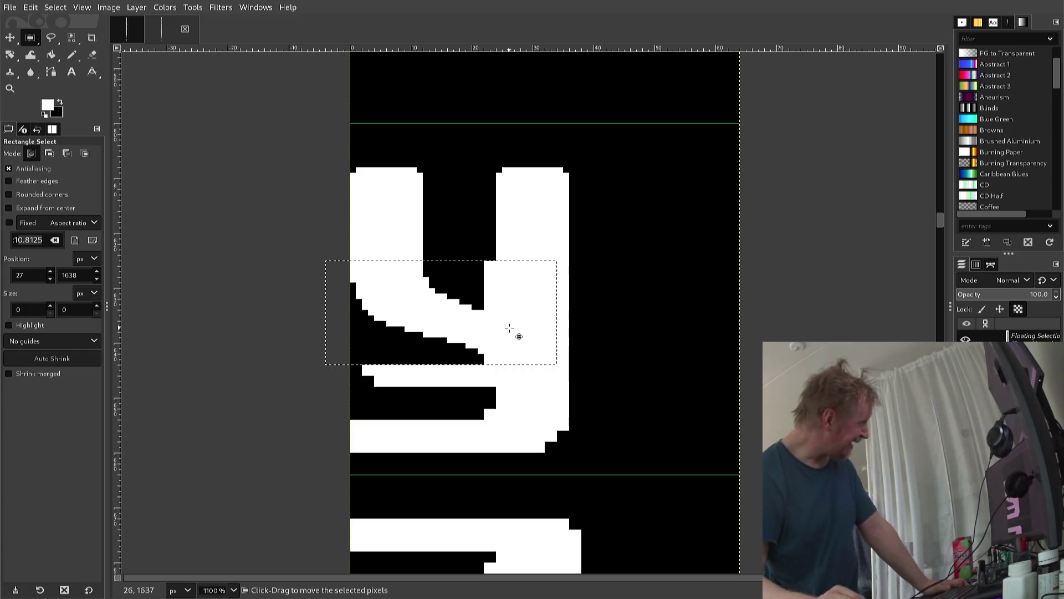
left_click(517, 249)
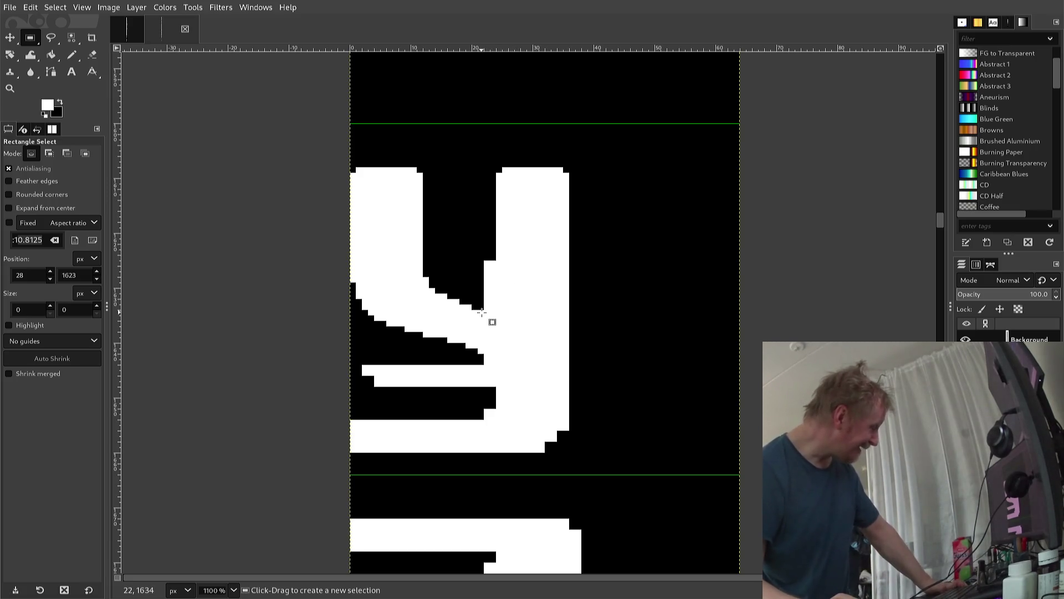
Pencil black along the y's right arm inner edge and bucket-fill the stray white bar black
key("n")
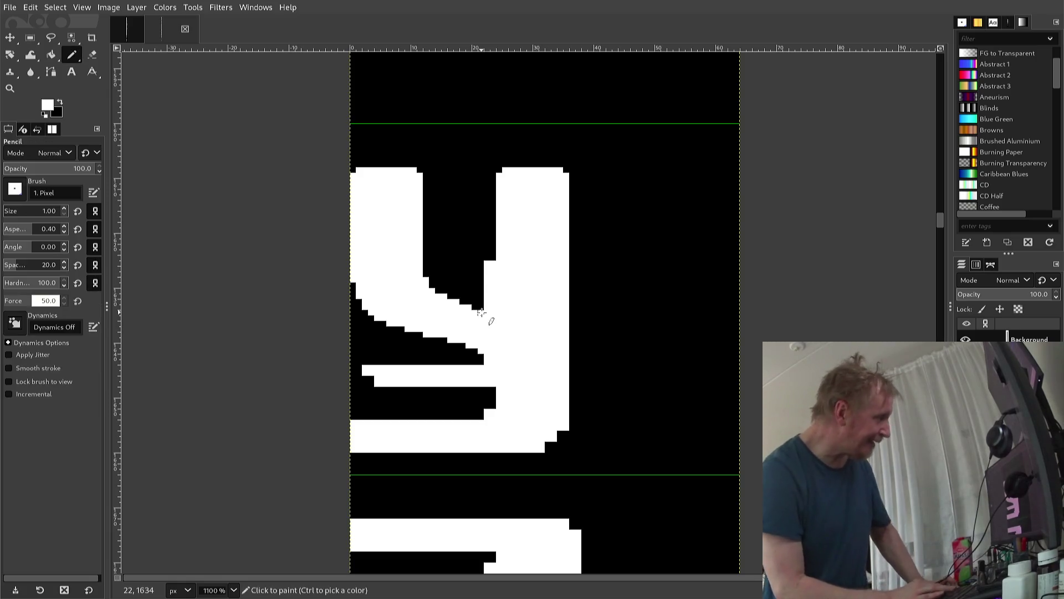
left_click(461, 257, "ctrl")
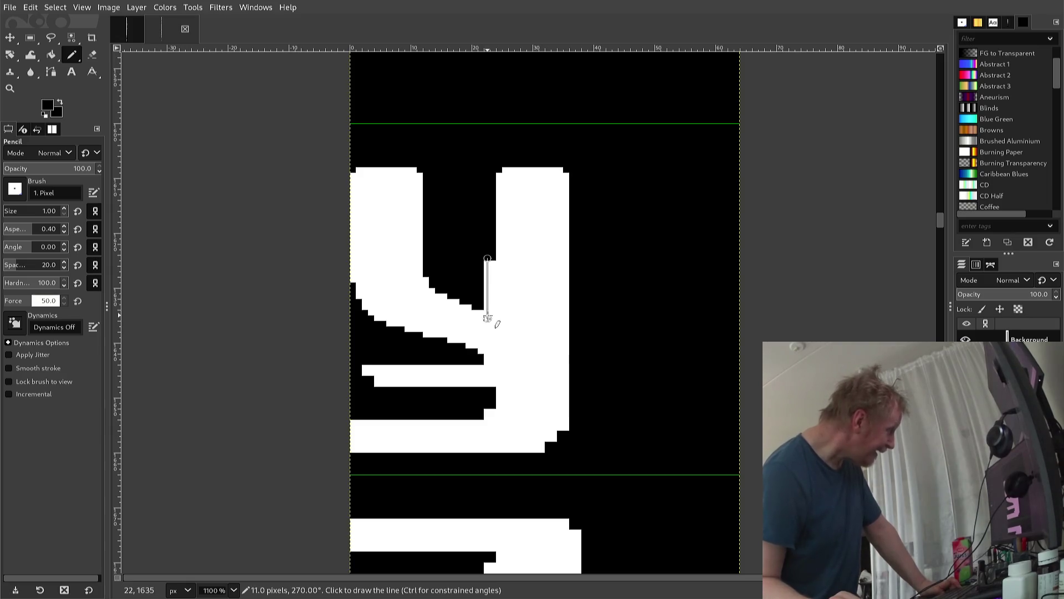
left_click(488, 308, "shift")
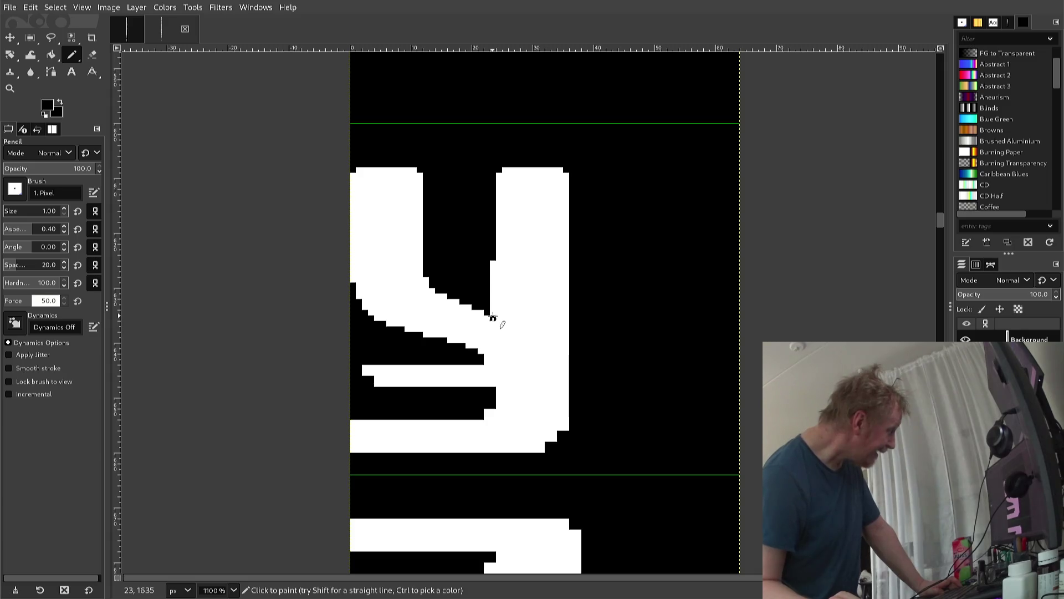
left_click(492, 317, "shift")
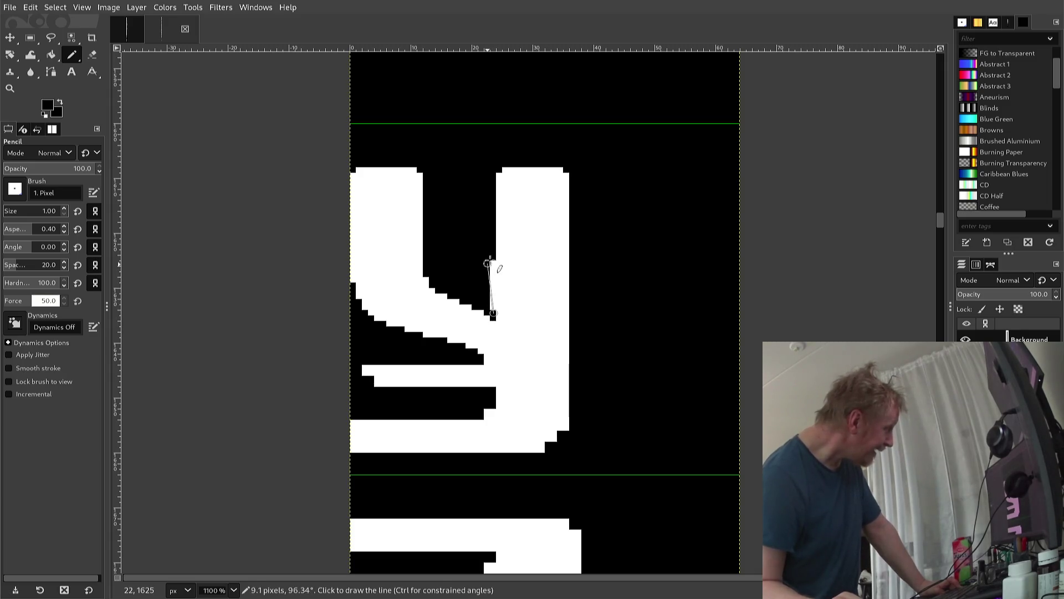
left_click(492, 323, "ctrl")
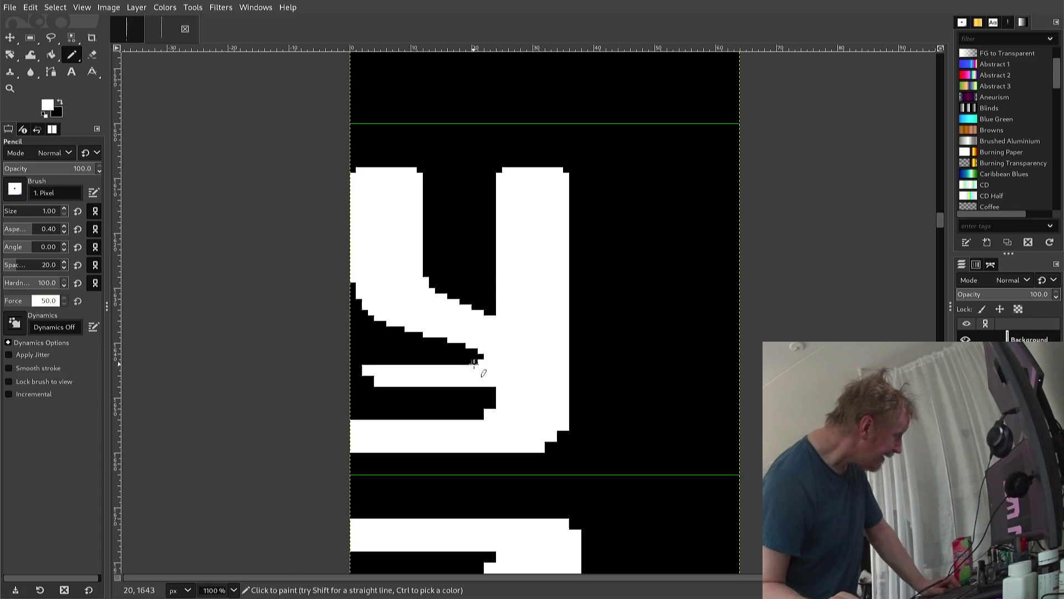
left_click(480, 365, "ctrl")
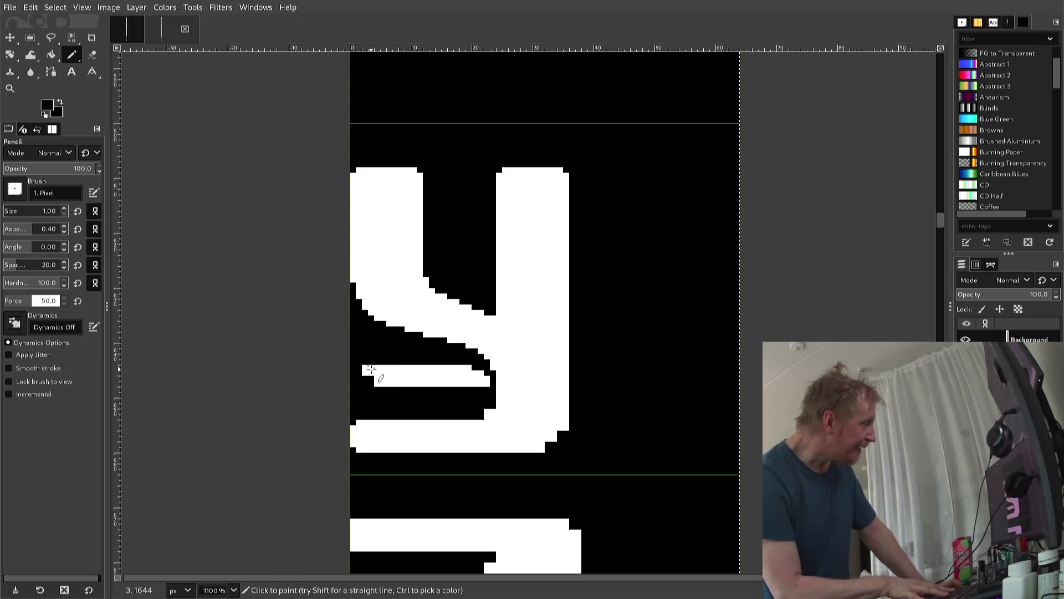
key("shift+b")
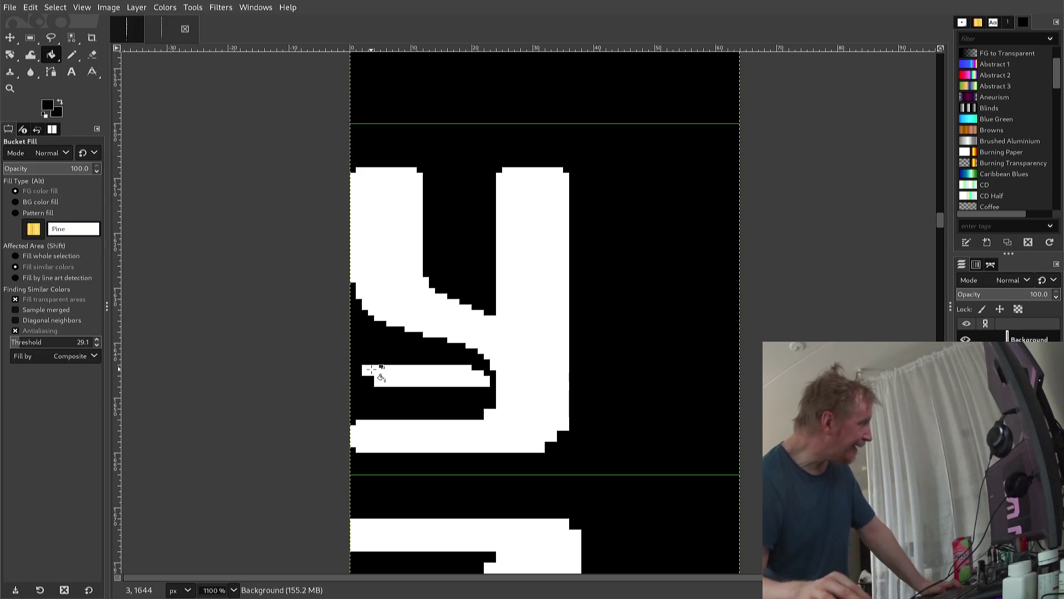
left_click(393, 374)
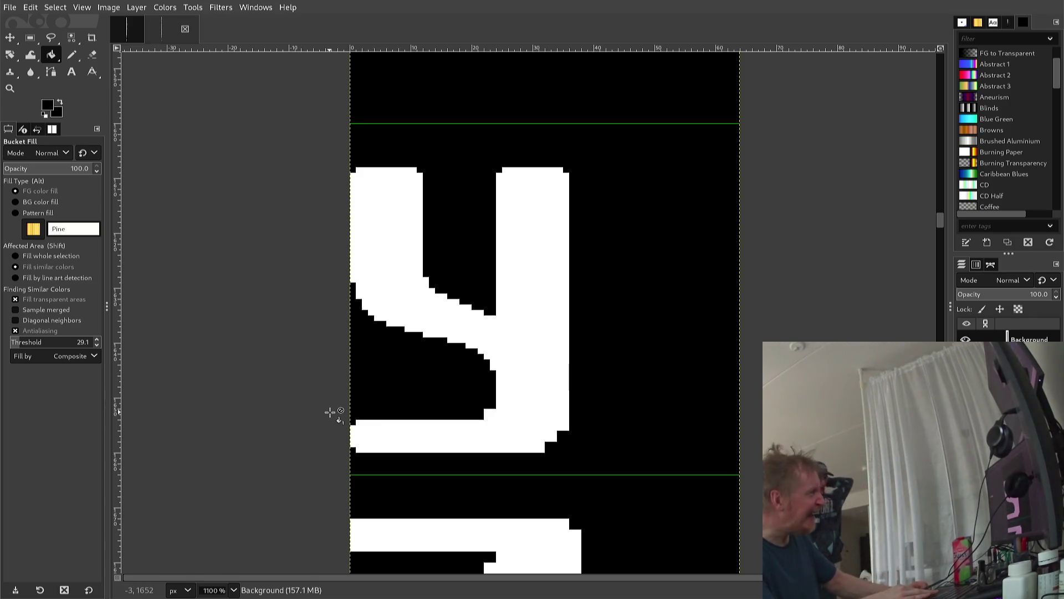
Add a white pixel on the y's bottom curve and blacken stray pixels at its bottom-right corner
key("n")
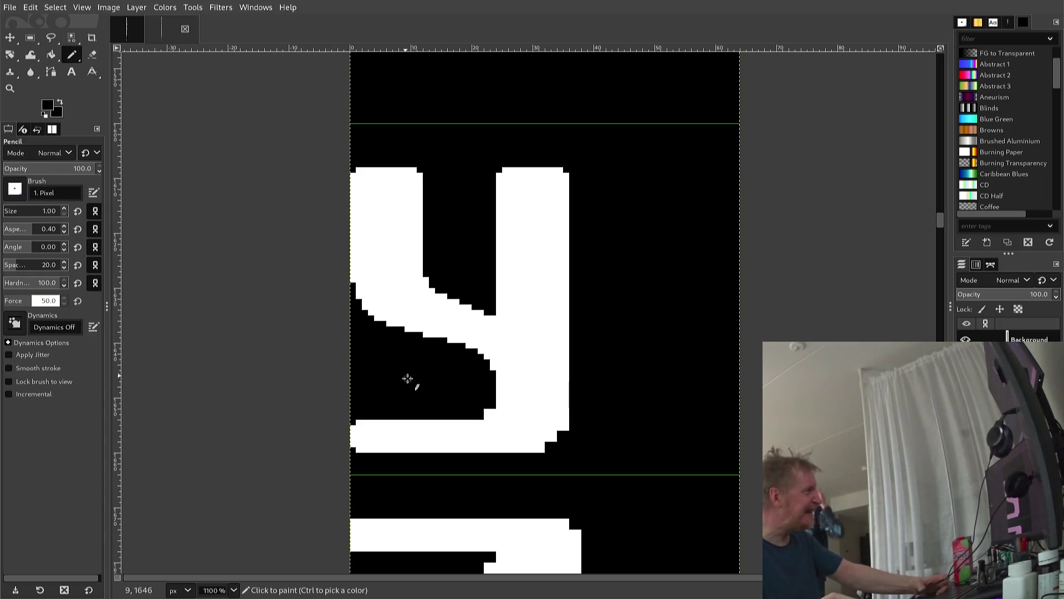
key("x")
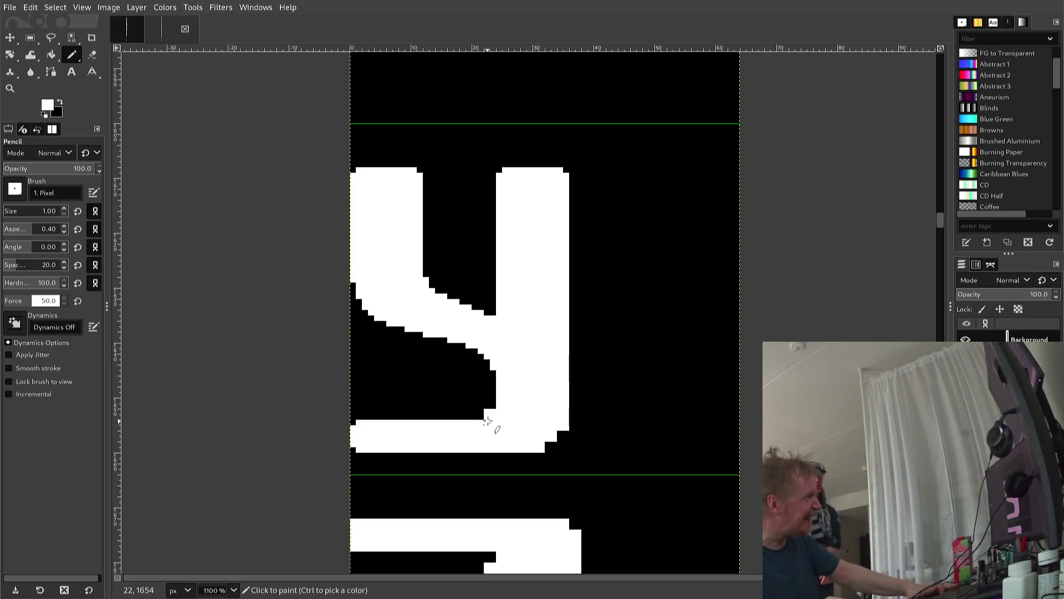
left_click(493, 403)
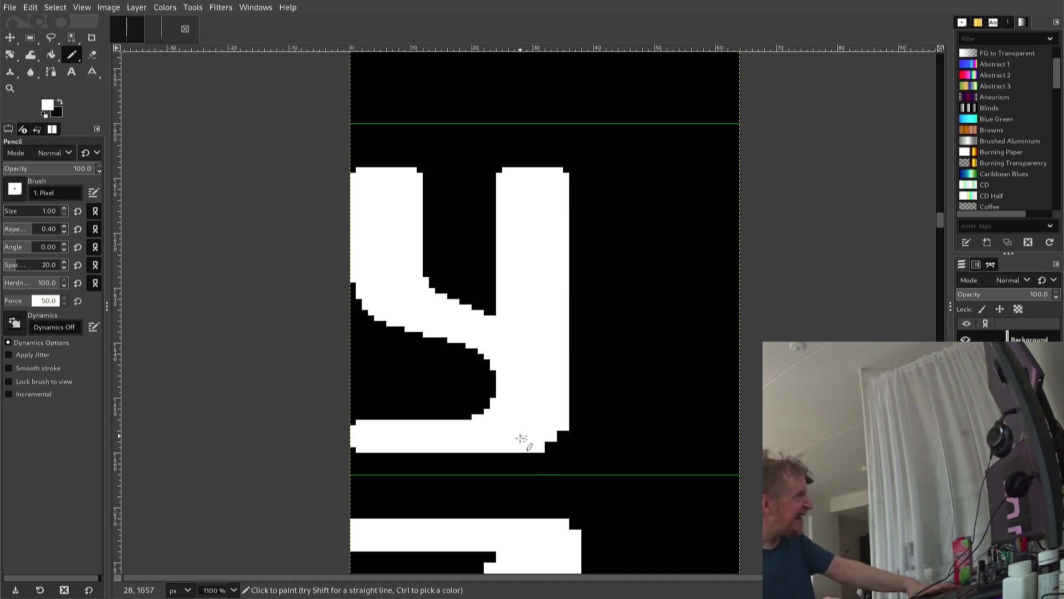
left_click(543, 470, "ctrl")
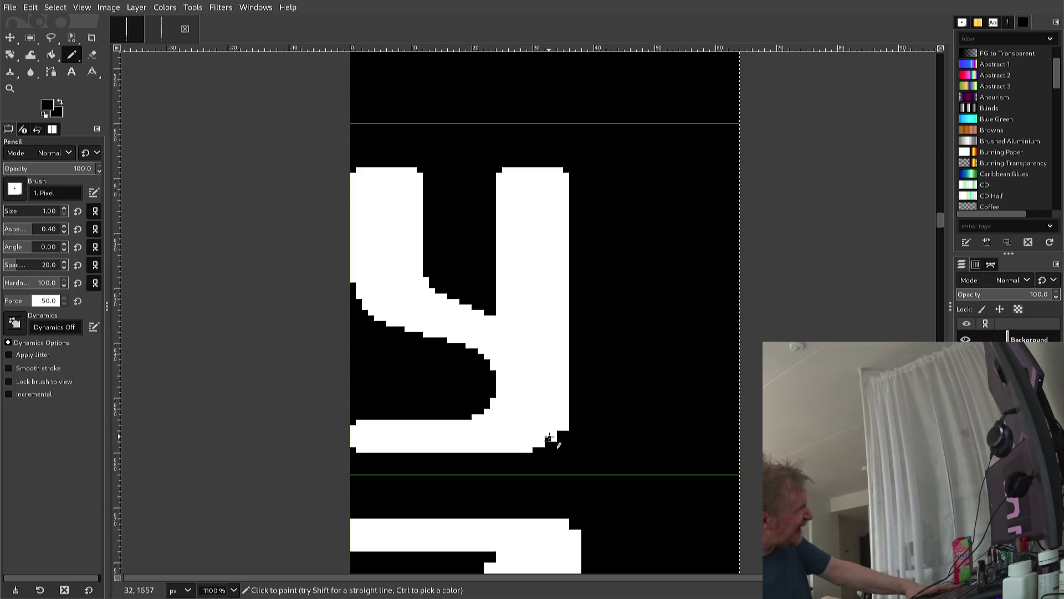
key("ctrl")
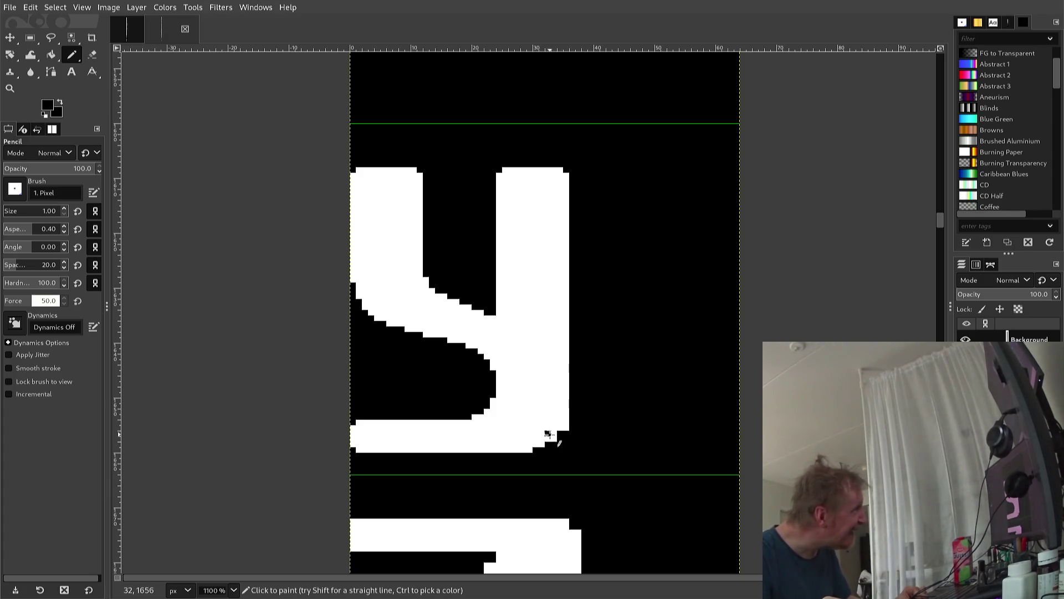
left_click_drag(548, 434, 547, 440)
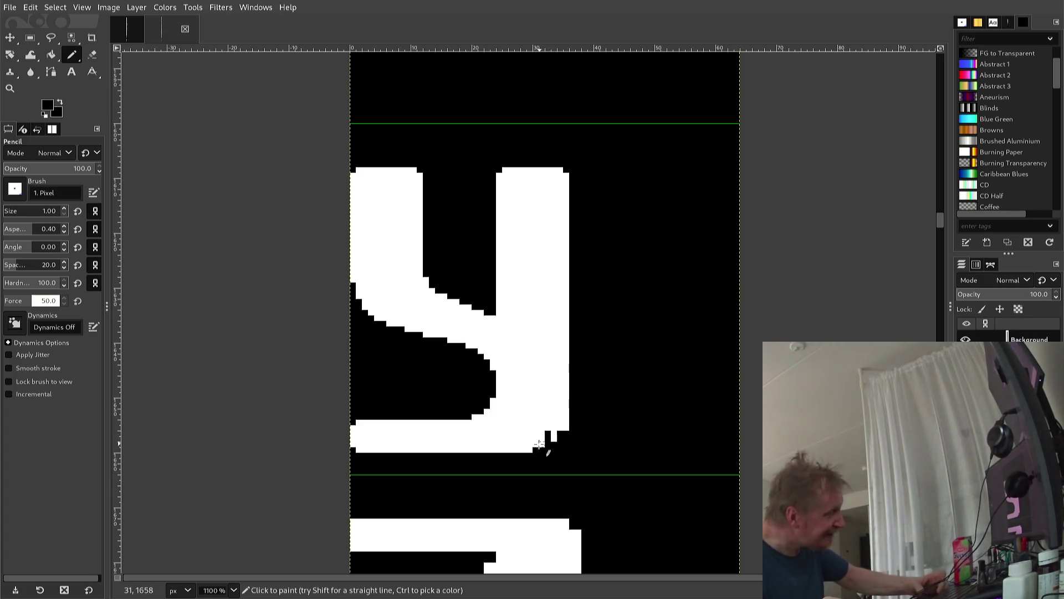
left_click(536, 444)
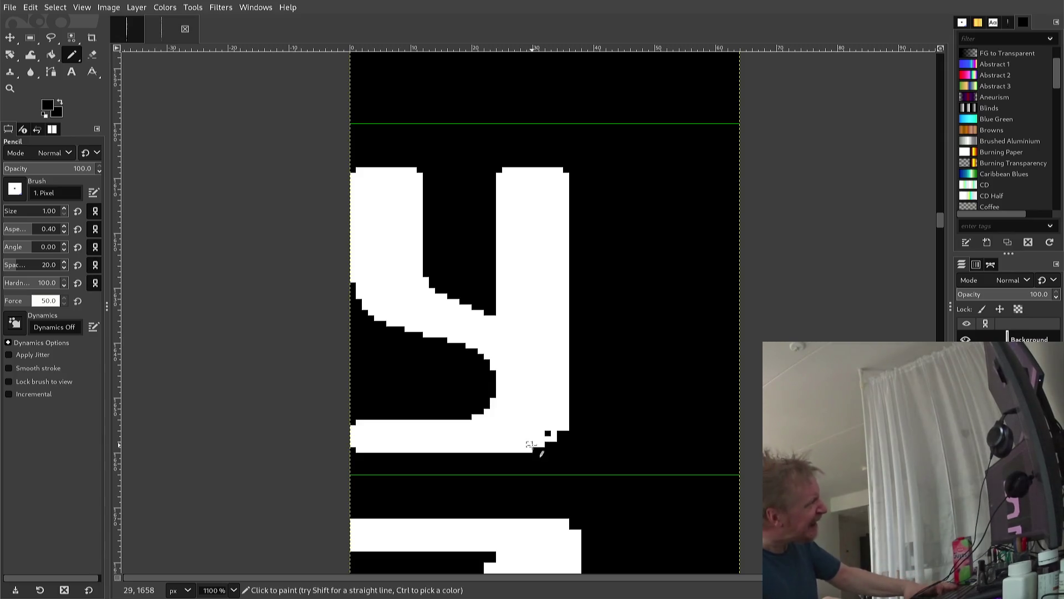
left_click_drag(532, 445, 552, 437)
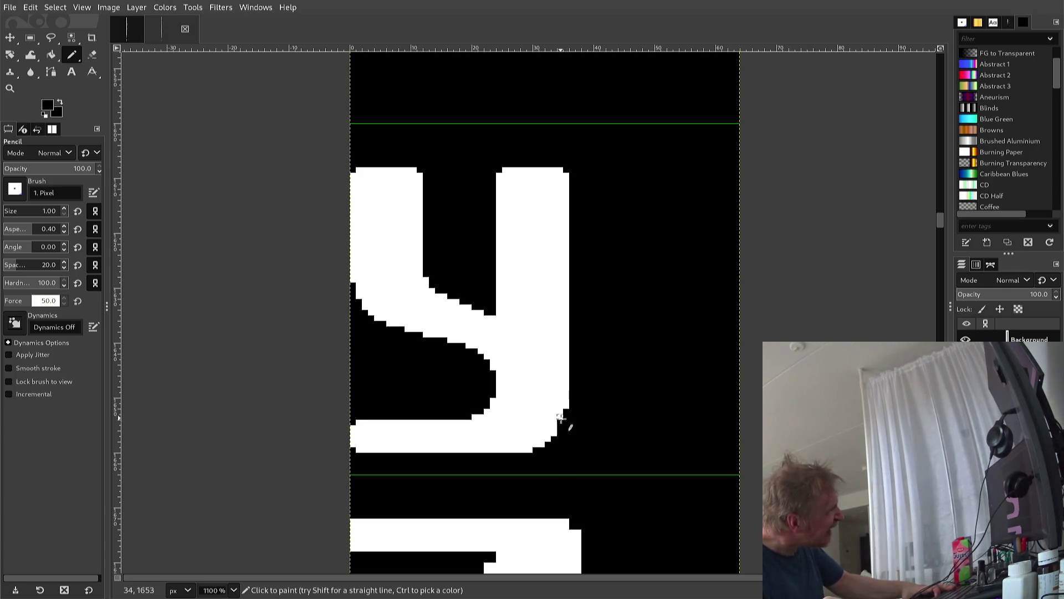
Swap the colours with X so white is the foreground again
key("x")
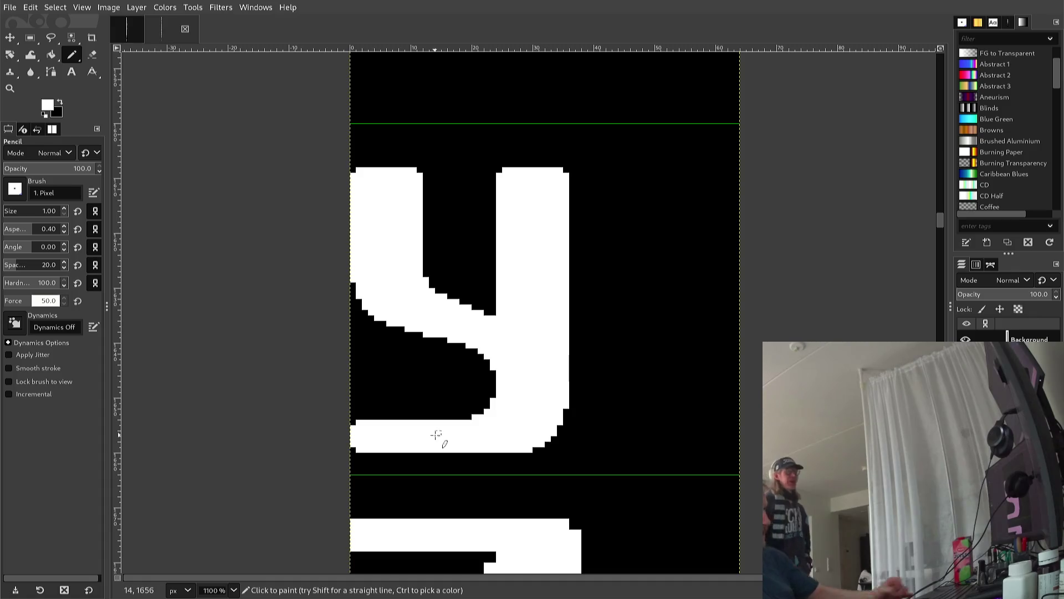
key("alt+Tab")
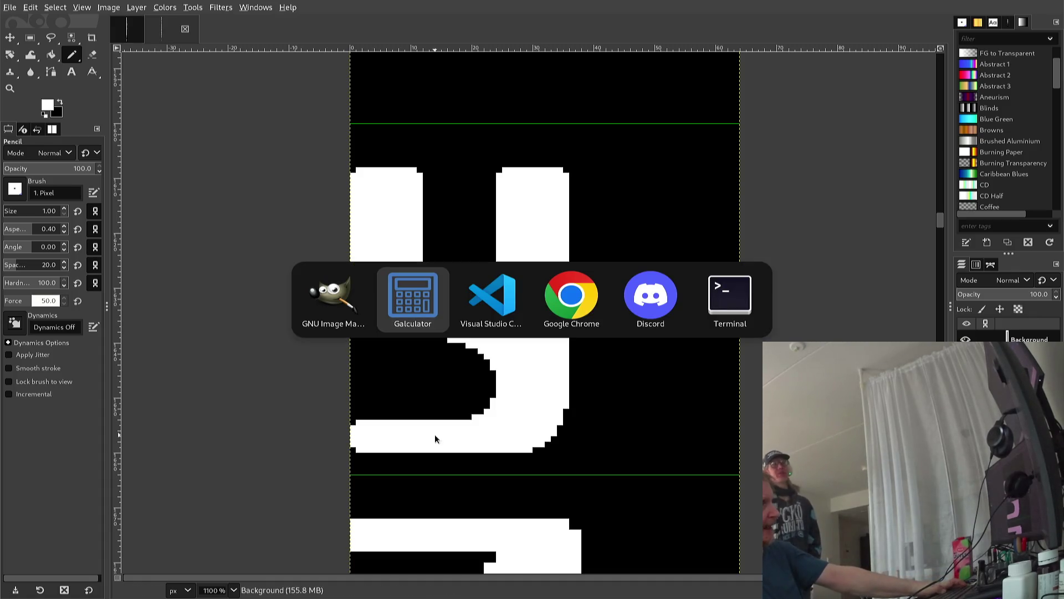
key("alt+Tab")
key("alt+Tab")
key("alt+Tab")
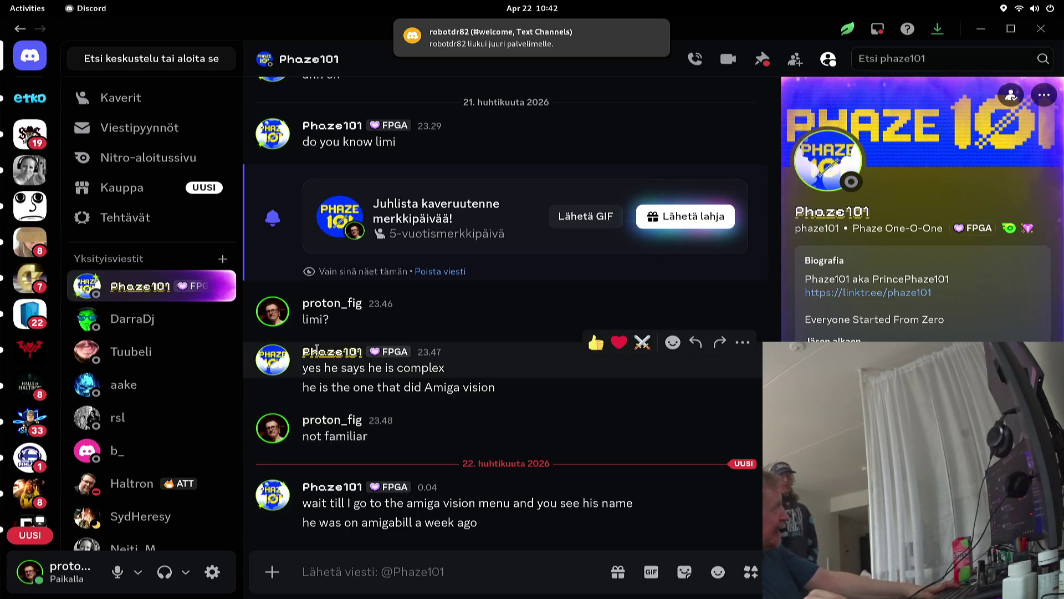
left_click(127, 316)
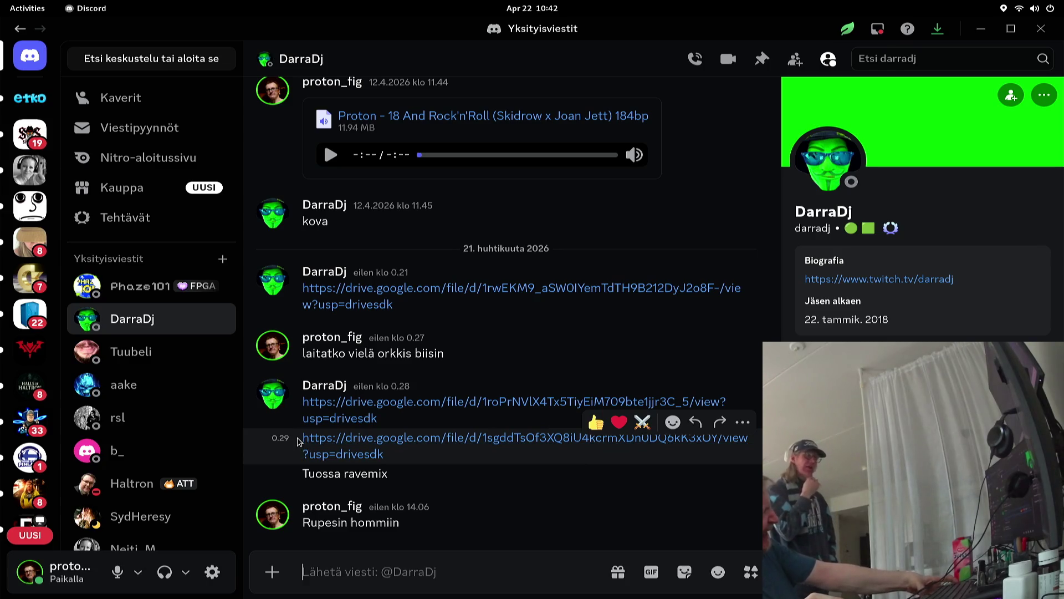
key("alt+Tab")
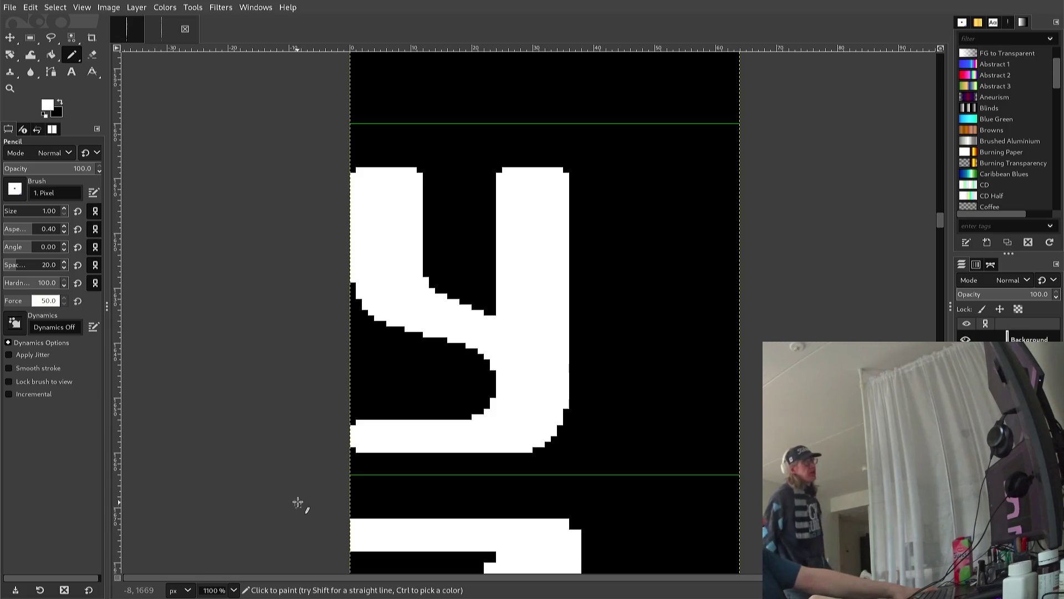
Pencil straight black lines along the Z's diagonal edge into a stair-step, undoing one bad line
scroll(299, 490, "down", 1)
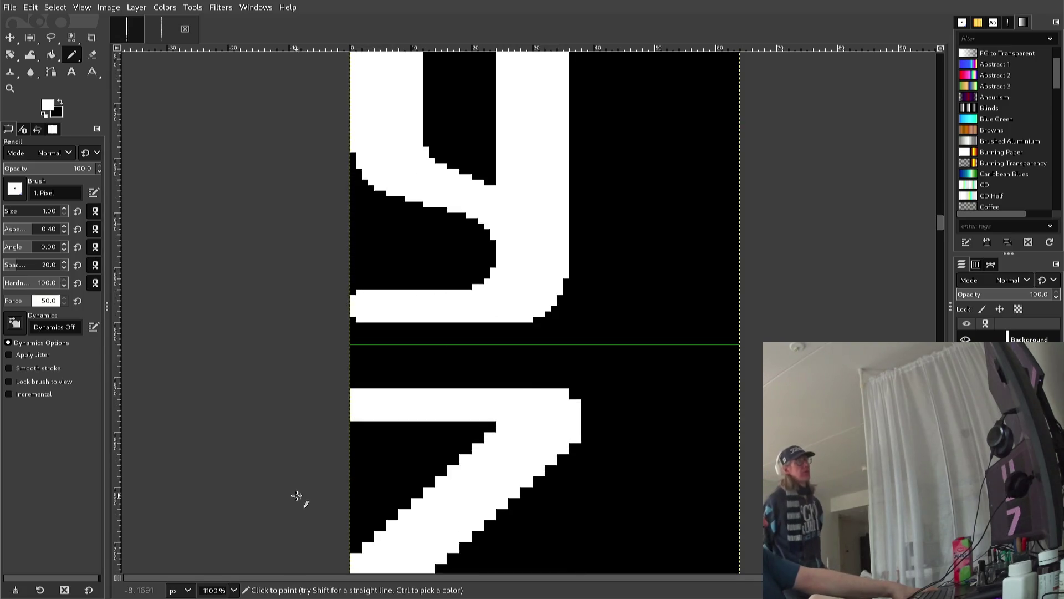
scroll(297, 490, "down", 1)
scroll(296, 492, "down", 1)
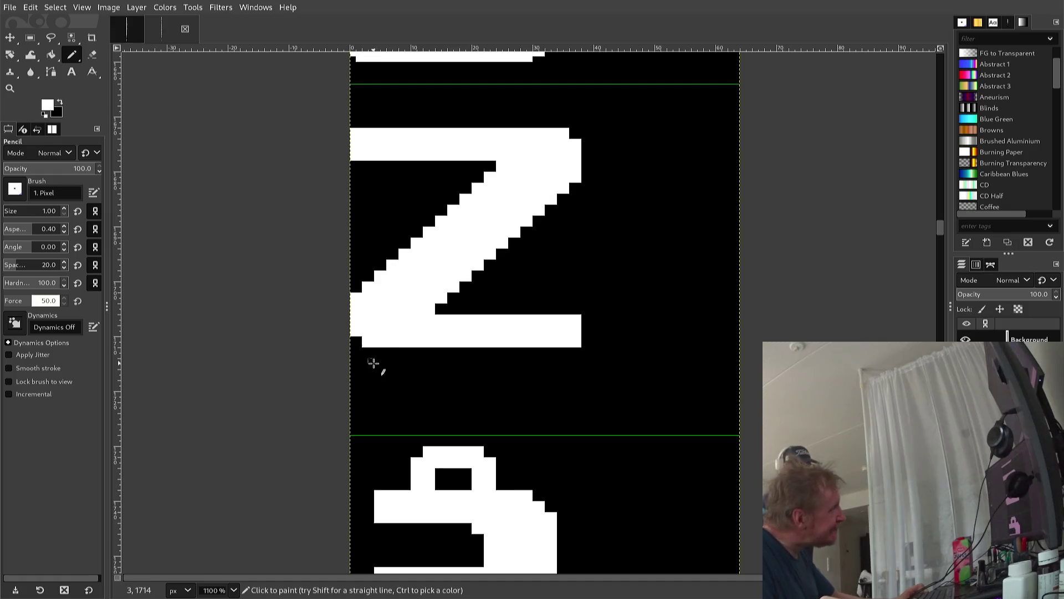
left_click(355, 289, "ctrl")
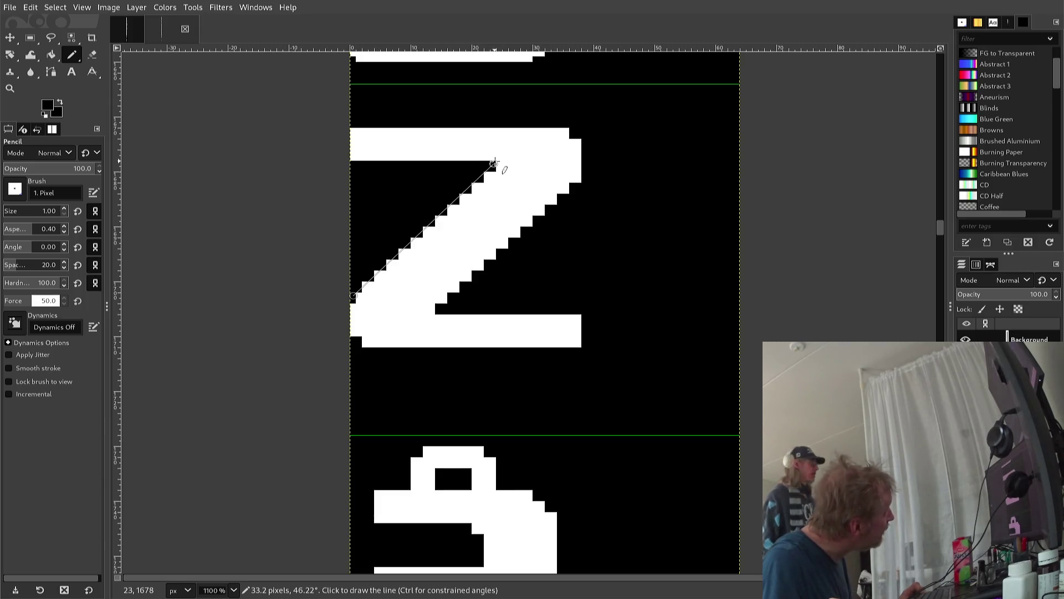
left_click(494, 163, "shift")
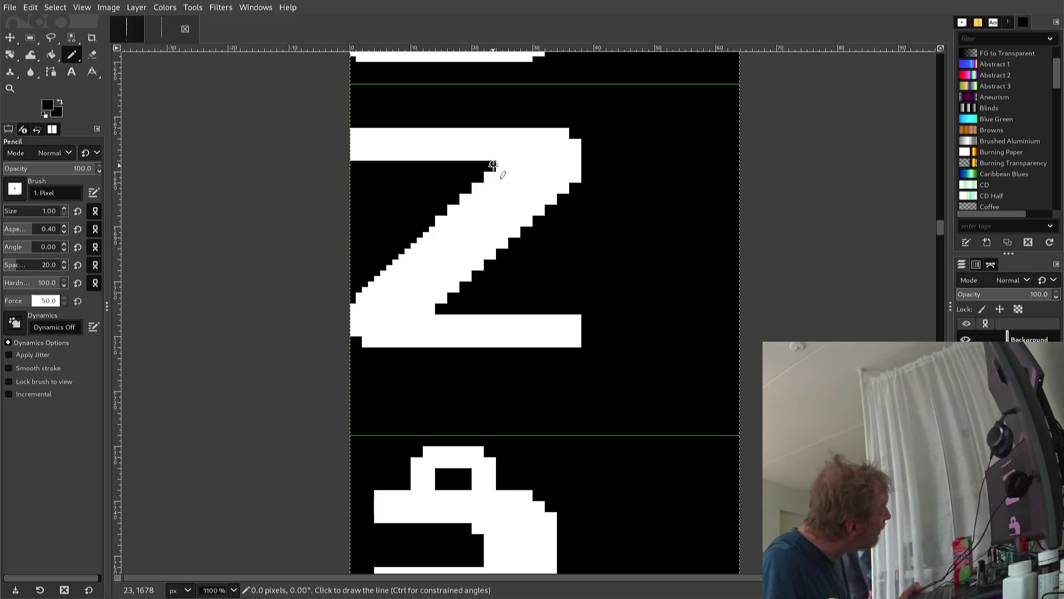
left_click(487, 175)
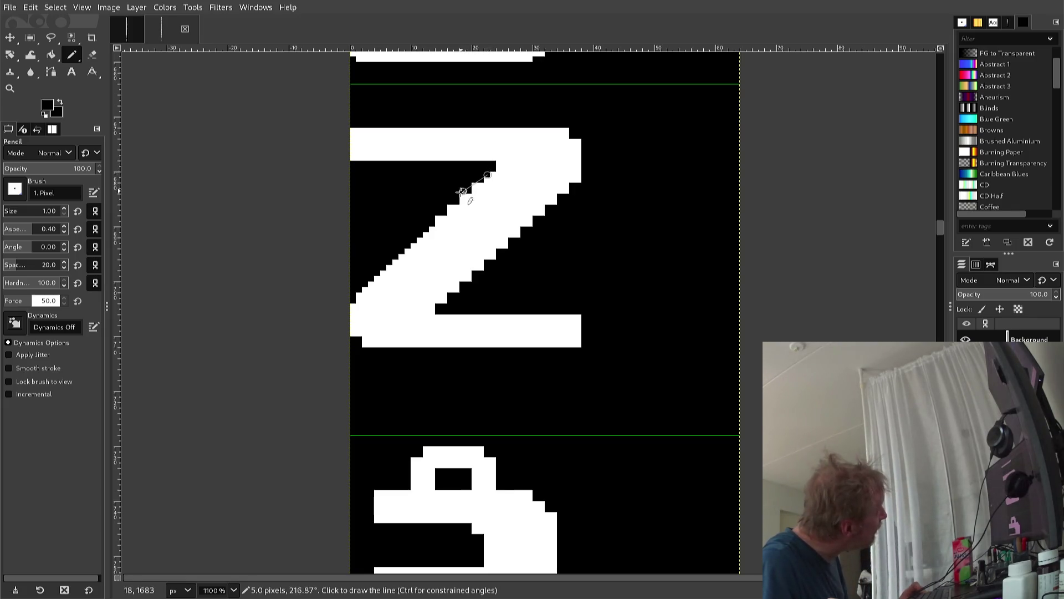
left_click(439, 219, "shift")
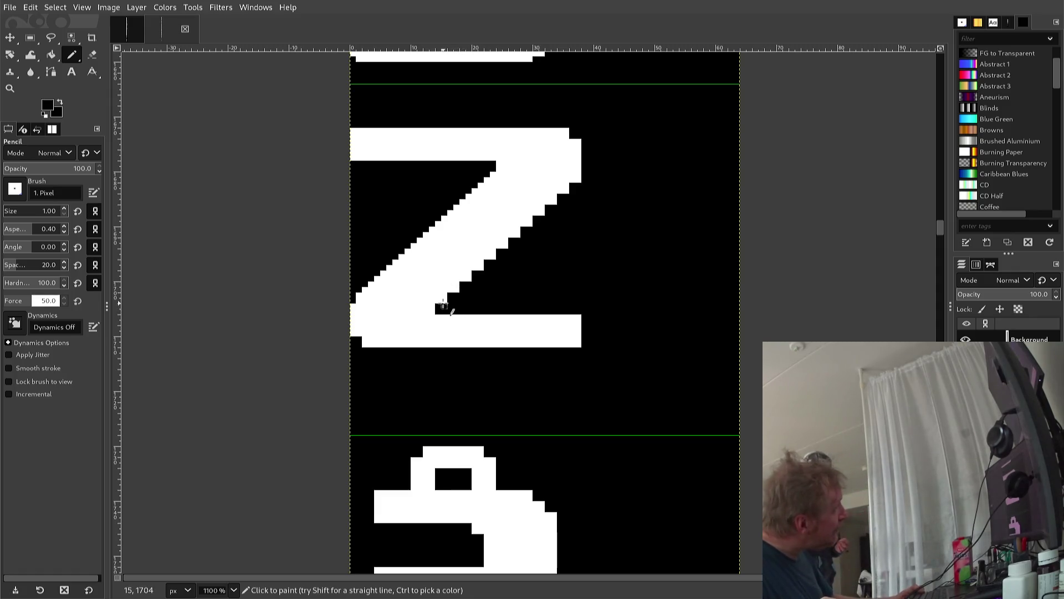
left_click(444, 302)
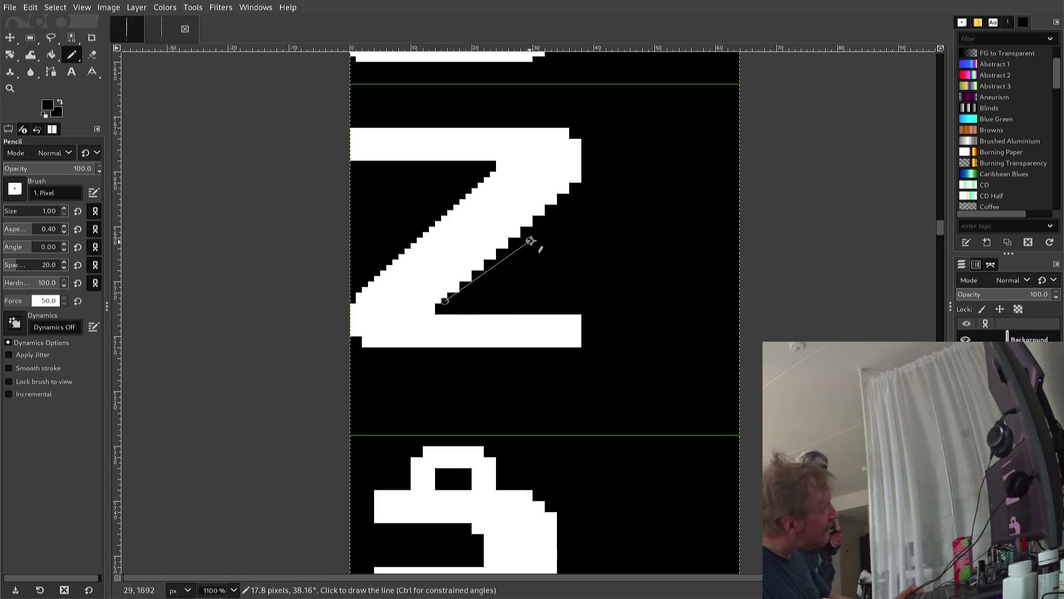
left_click(579, 177, "shift")
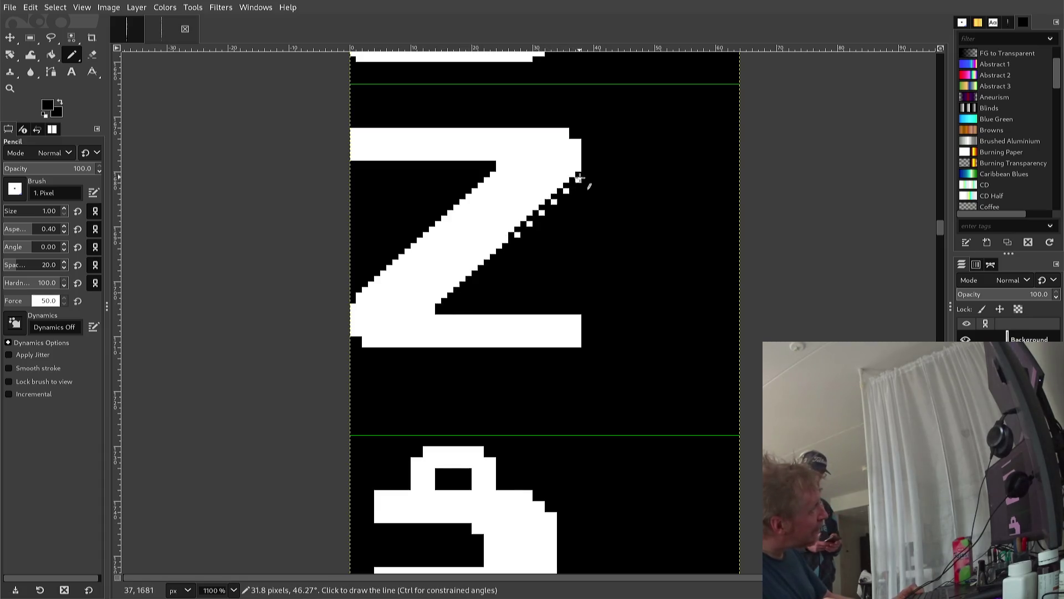
key("ctrl+z")
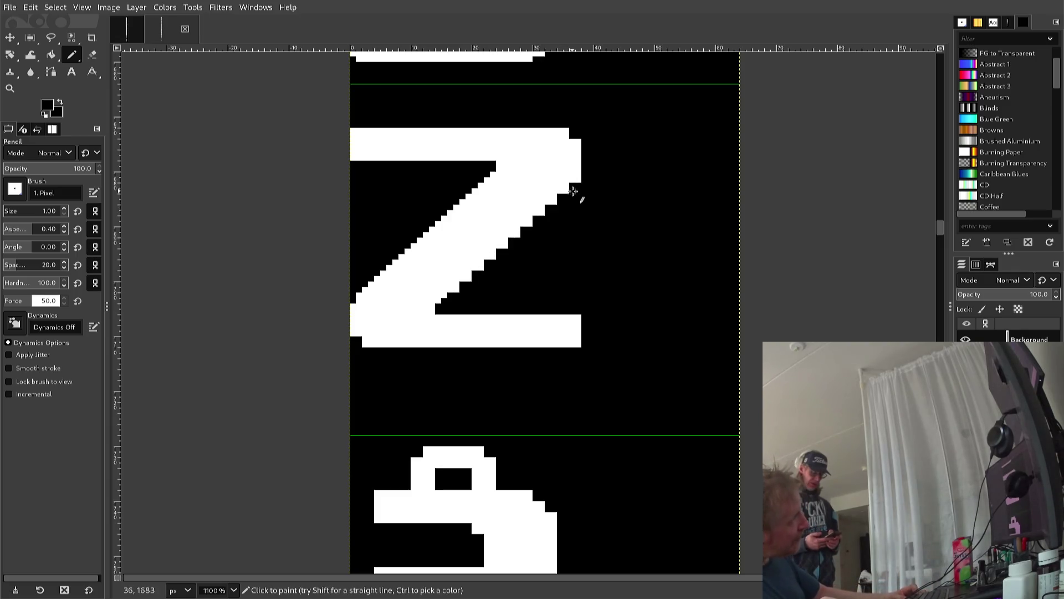
Black out single corner pixels of the Z at its top-left, left edge and bottom stroke ends
key("shift")
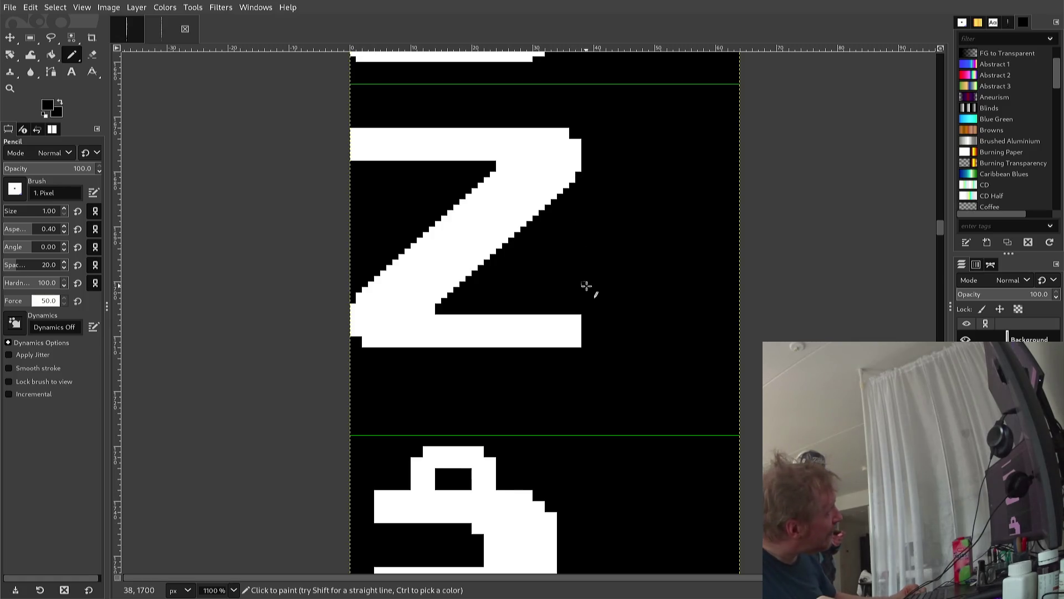
left_click(565, 155, "ctrl")
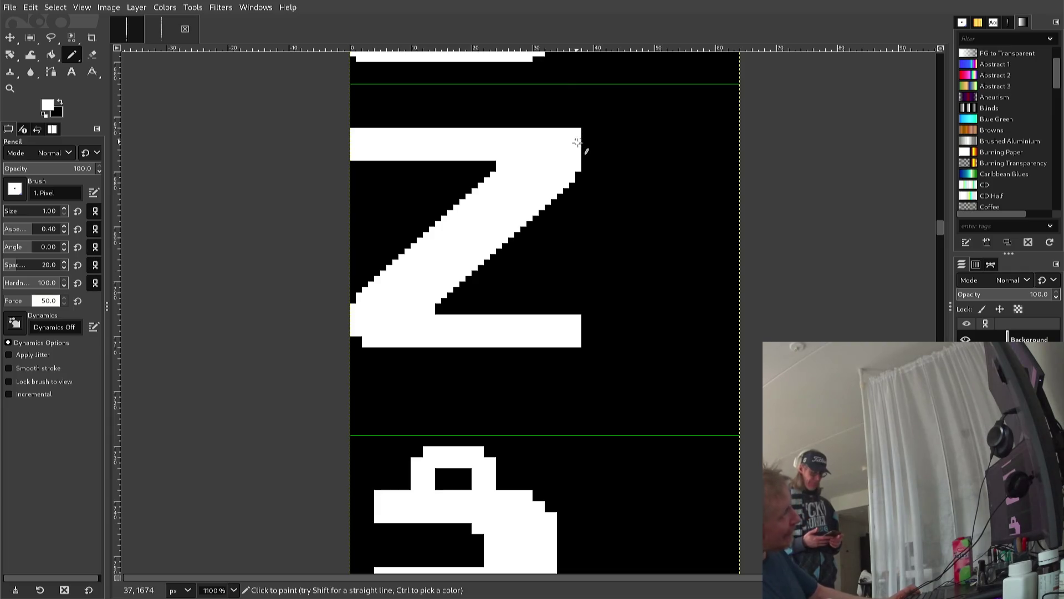
left_click(583, 142, "ctrl")
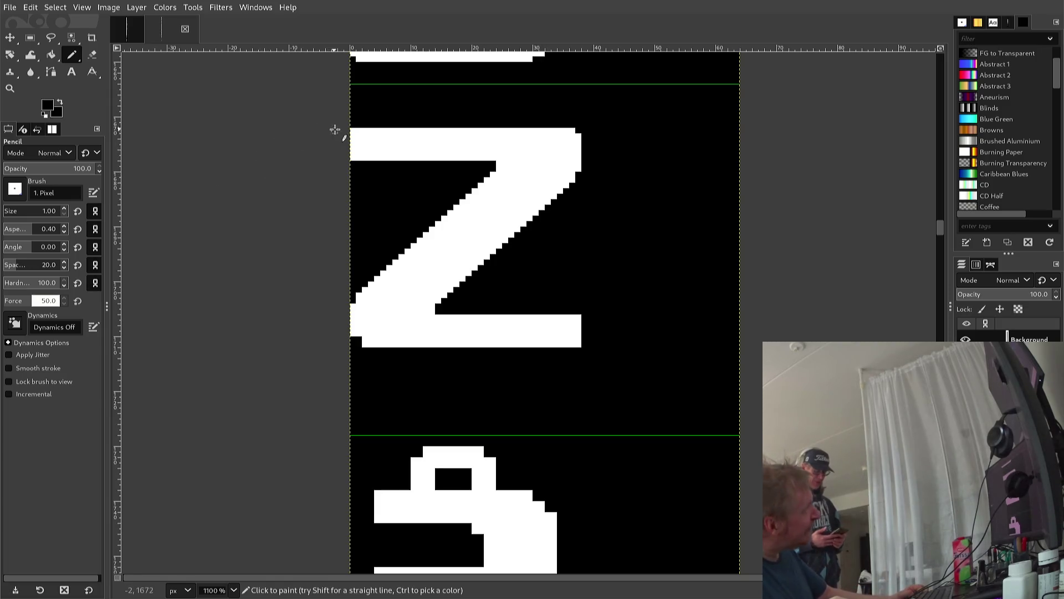
left_click(352, 129)
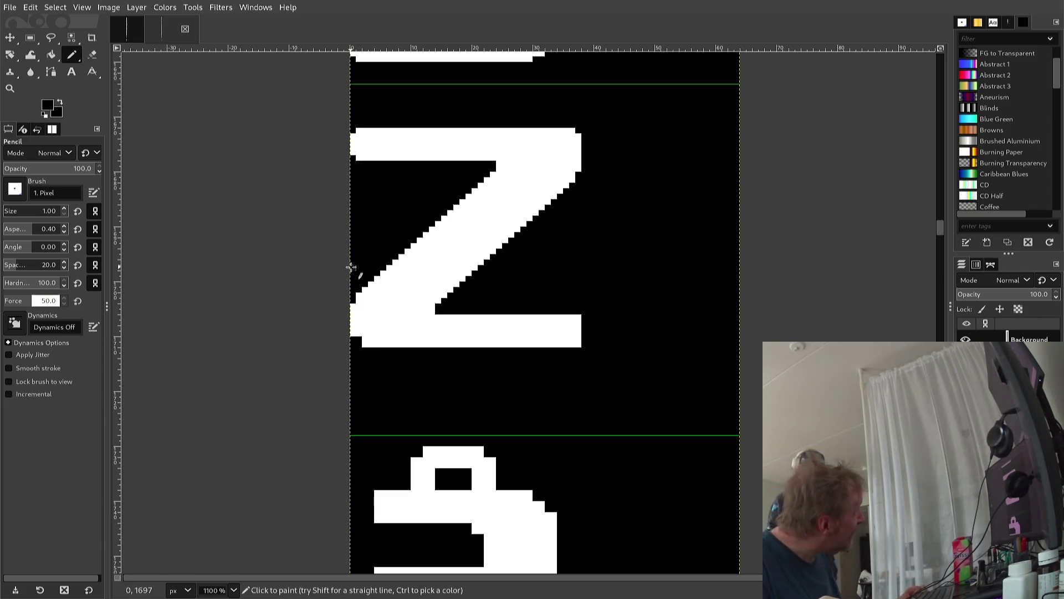
left_click(354, 317, "ctrl")
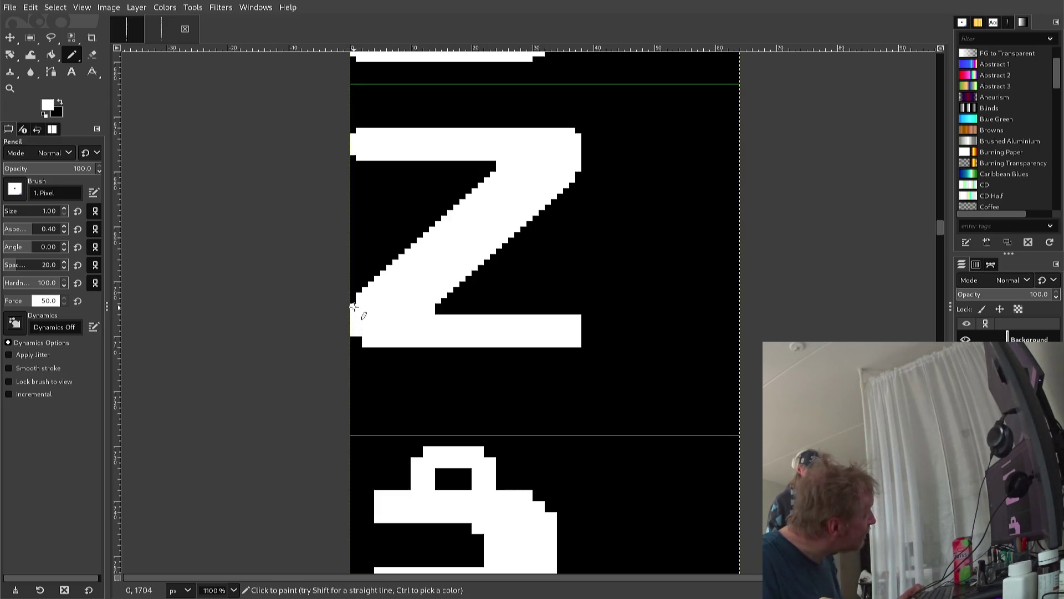
left_click(351, 304, "ctrl")
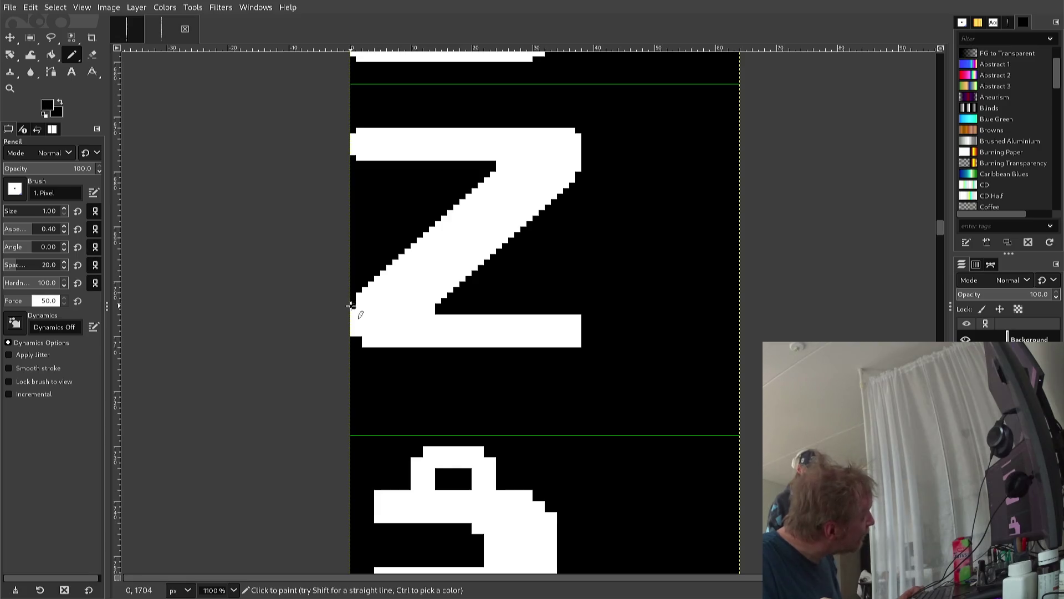
left_click(357, 299)
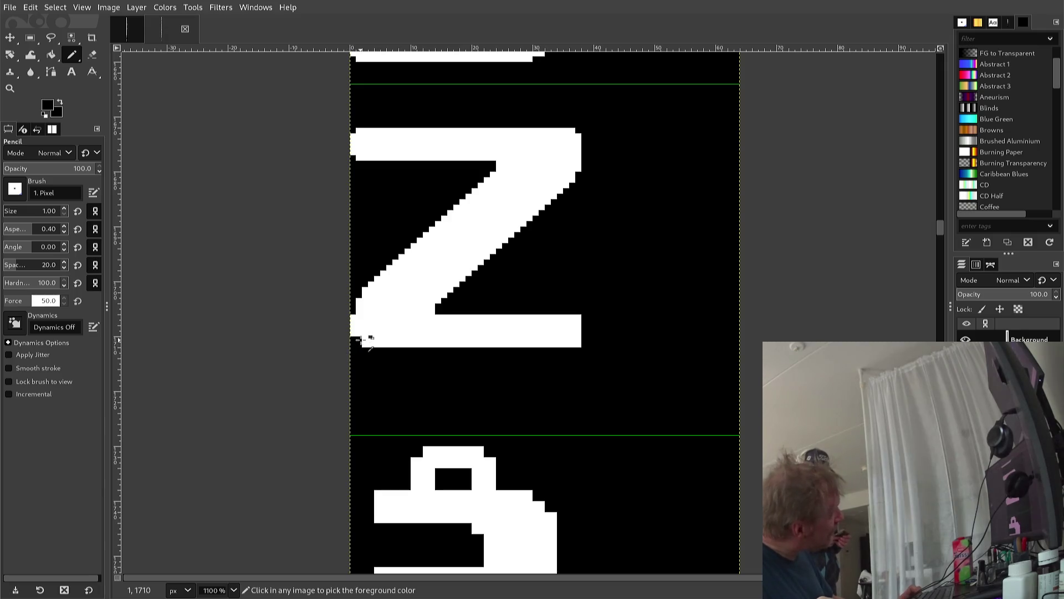
left_click(368, 340, "ctrl")
left_click(353, 340, "ctrl")
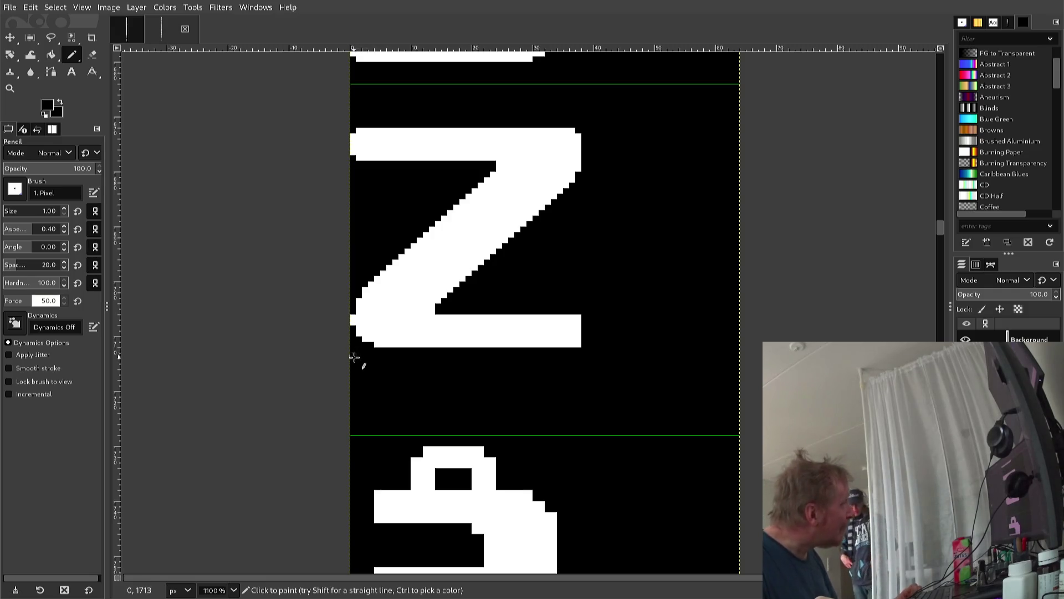
left_click(424, 334, "ctrl")
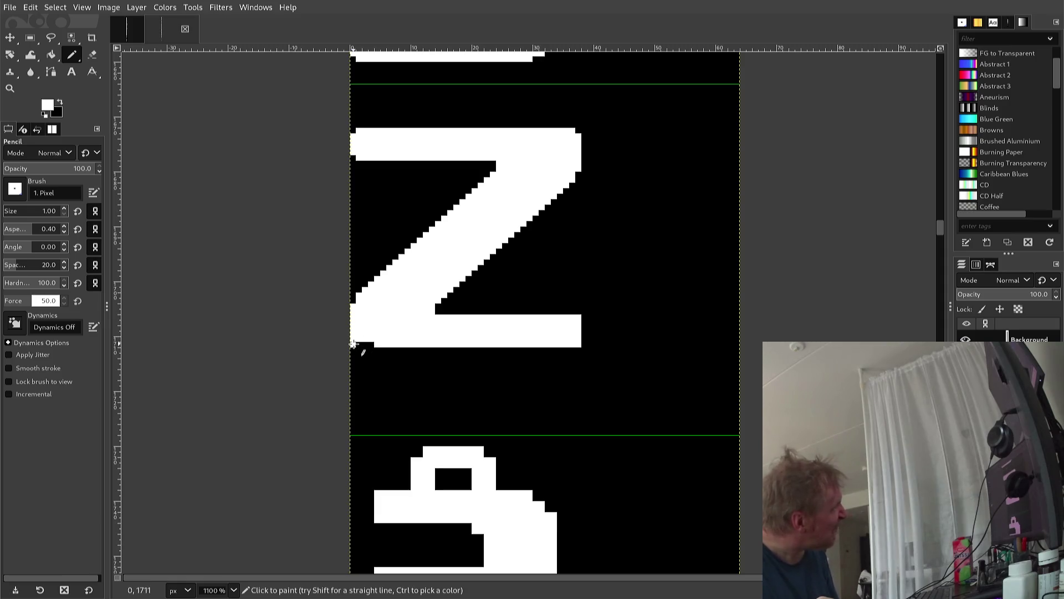
left_click(360, 371, "ctrl")
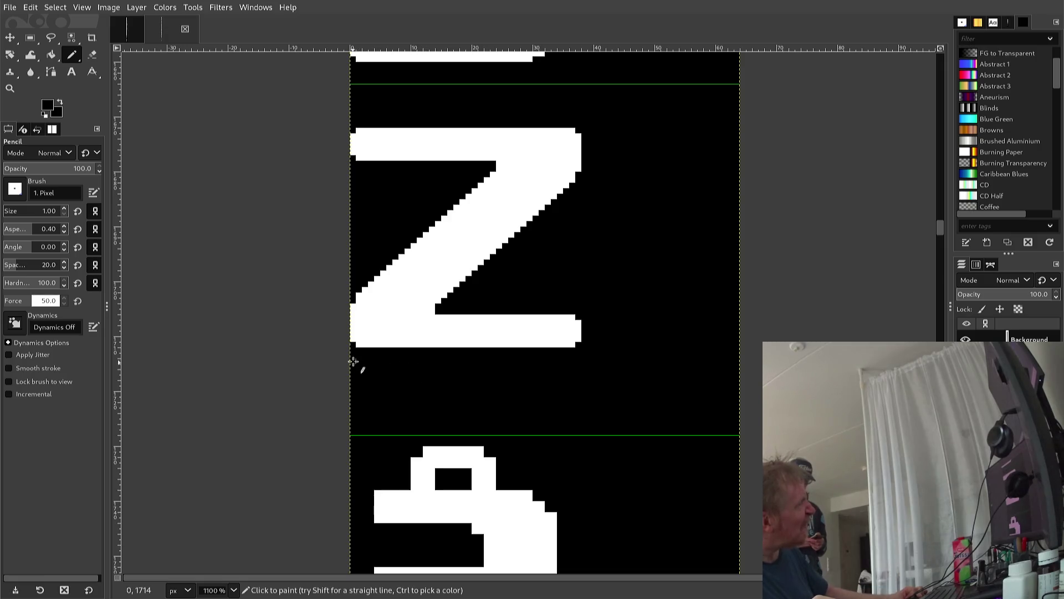
Scroll down past the z to show the å glyph below it
scroll(355, 358, "down", 3)
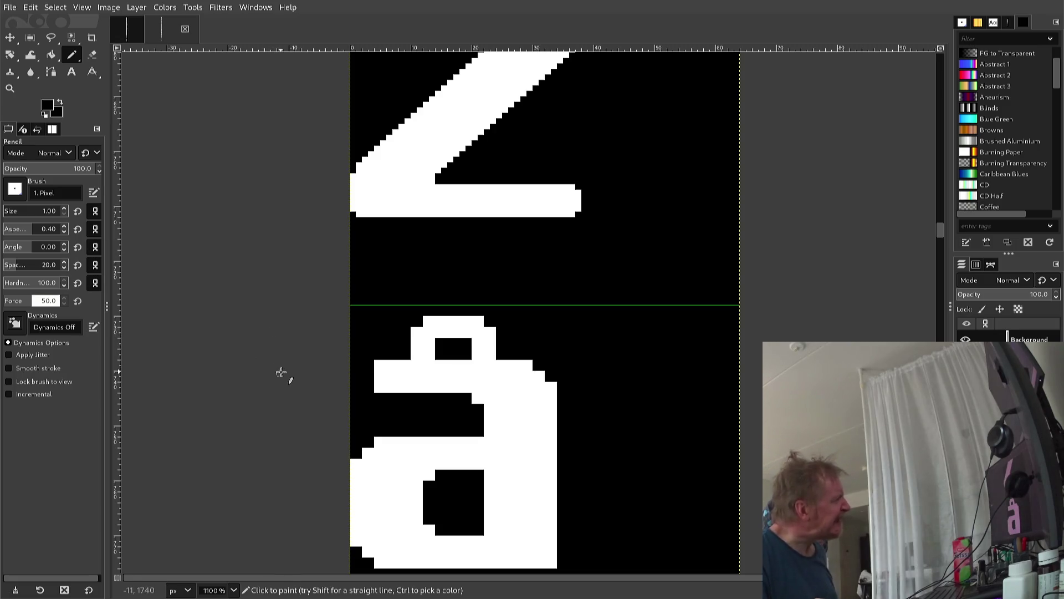
scroll(276, 384, "down", 3)
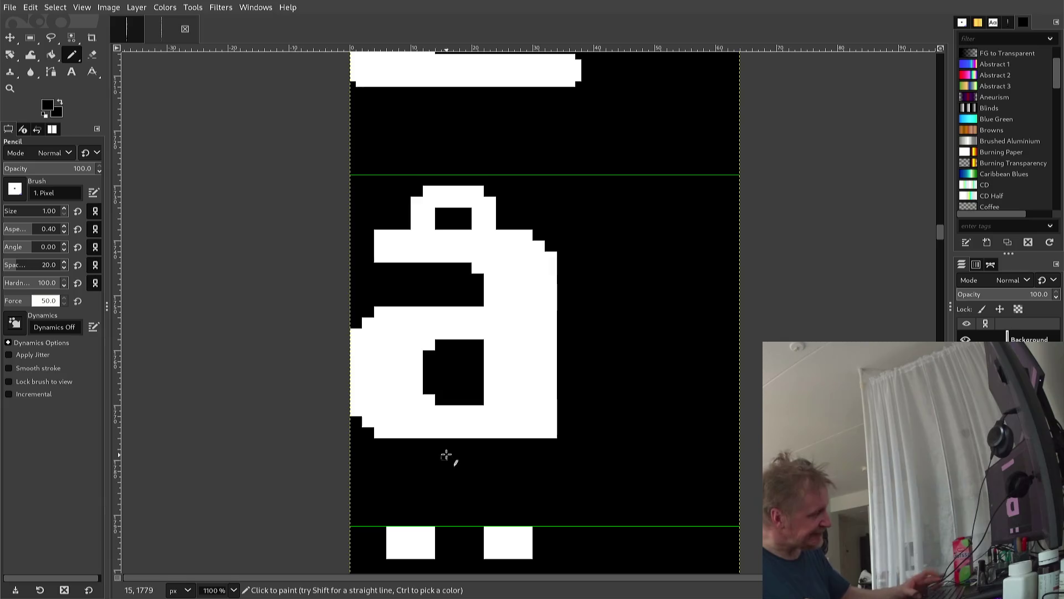
Select the å glyph's right-hand stem, shifting the selection two pixels down and one right
key("r")
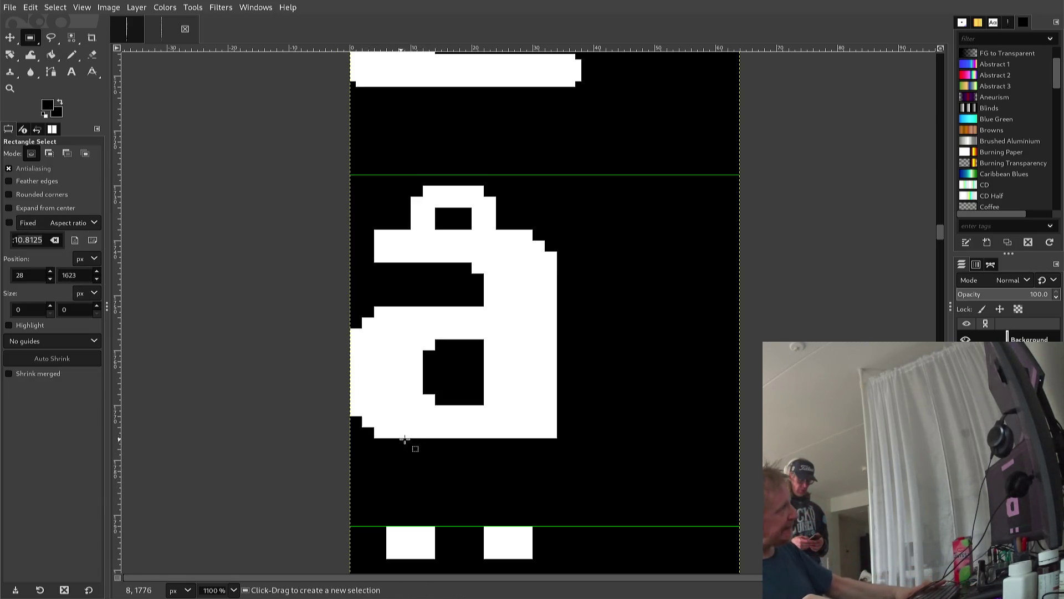
mouse_move(539, 433)
left_mouse_down()
mouse_move(599, 208)
mouse_move(569, 220)
left_mouse_up()
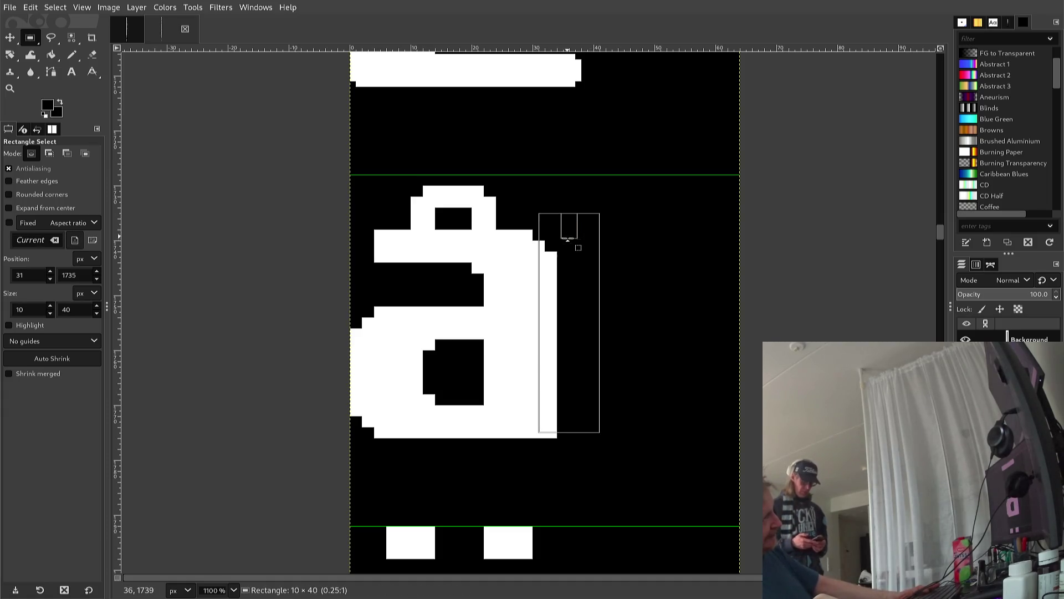
key("Down")
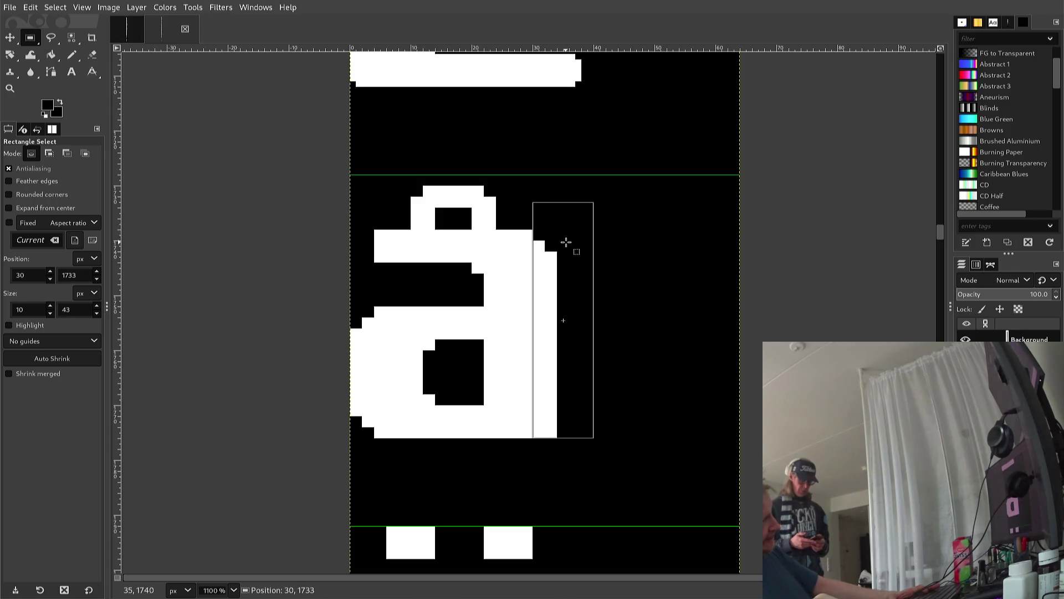
key("Down")
key("Down")
key("Right")
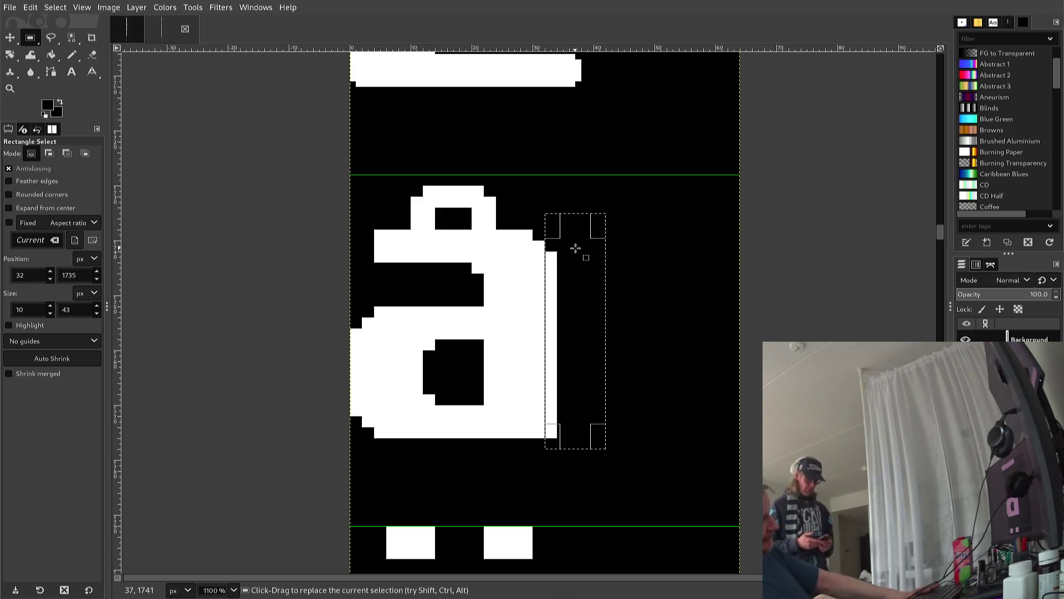
key("ctrl")
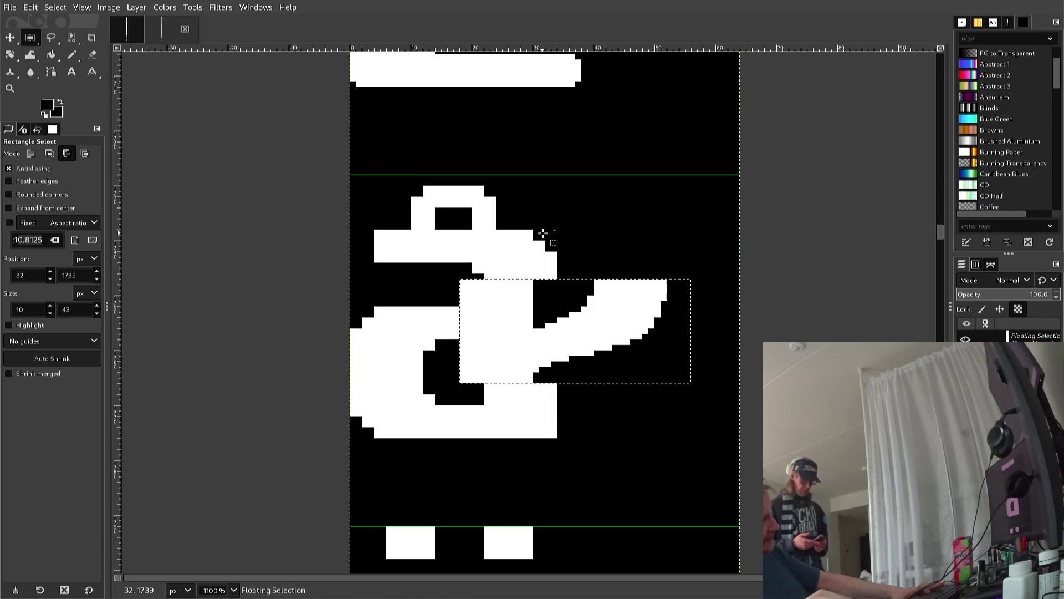
Copy the stem and paste it as a floating white bar moved three pixels right
key("ctrl+v")
key("ctrl+z")
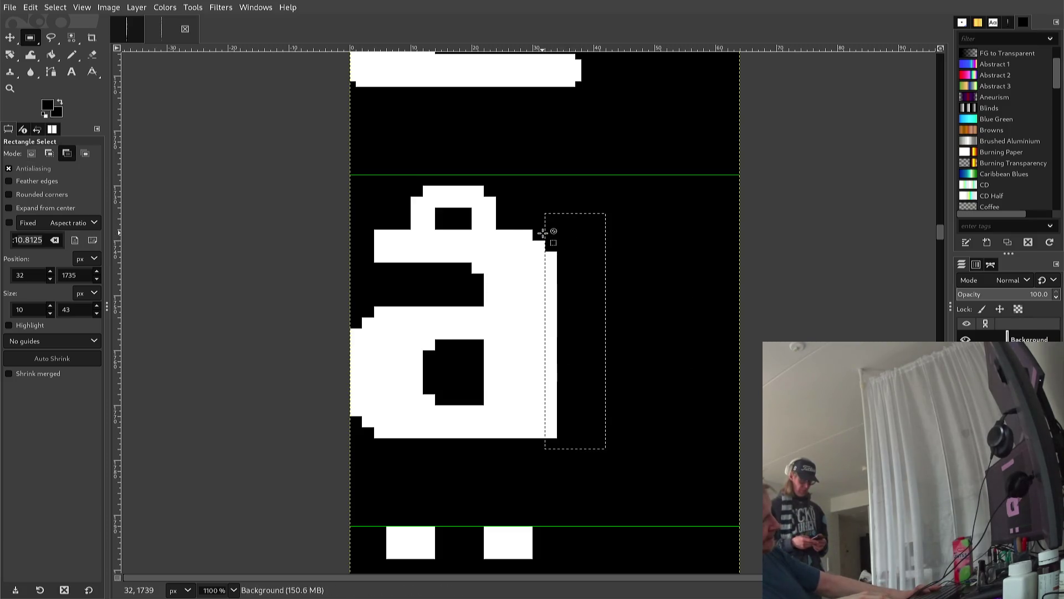
key("ctrl+c")
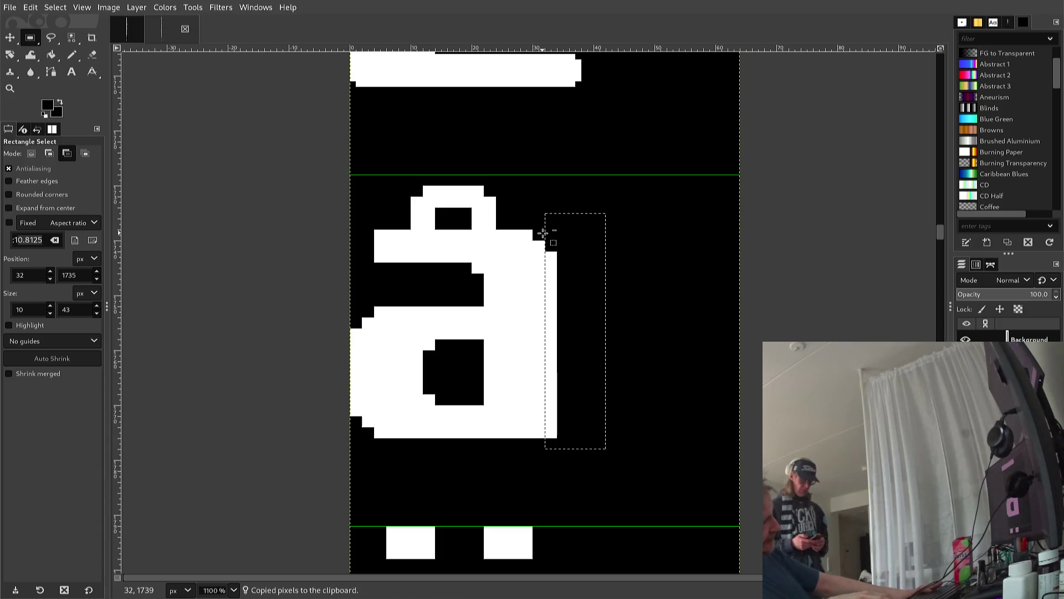
key("ctrl+v")
key("Right")
key("Right")
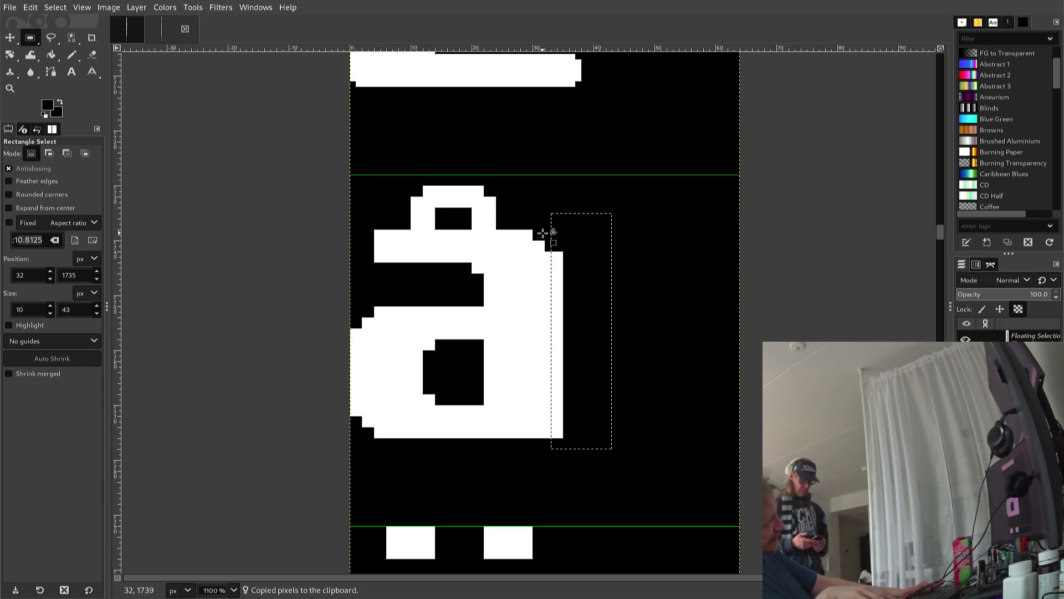
key("Right")
key("Right")
key("Right")
key("Right")
key("Right")
key("Right")
key("Right")
key("Right")
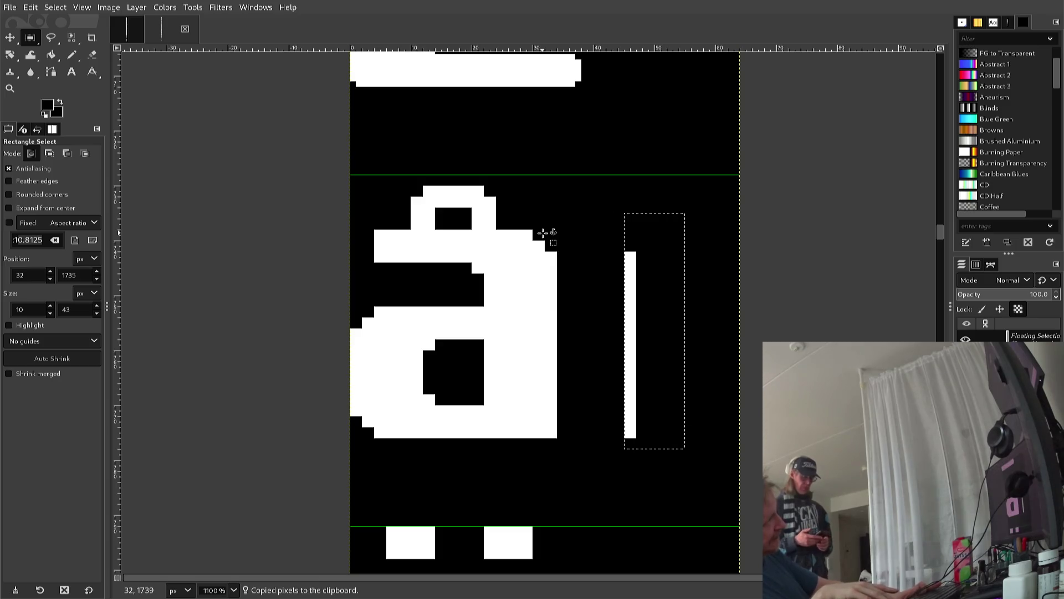
key("Right")
key("Right")
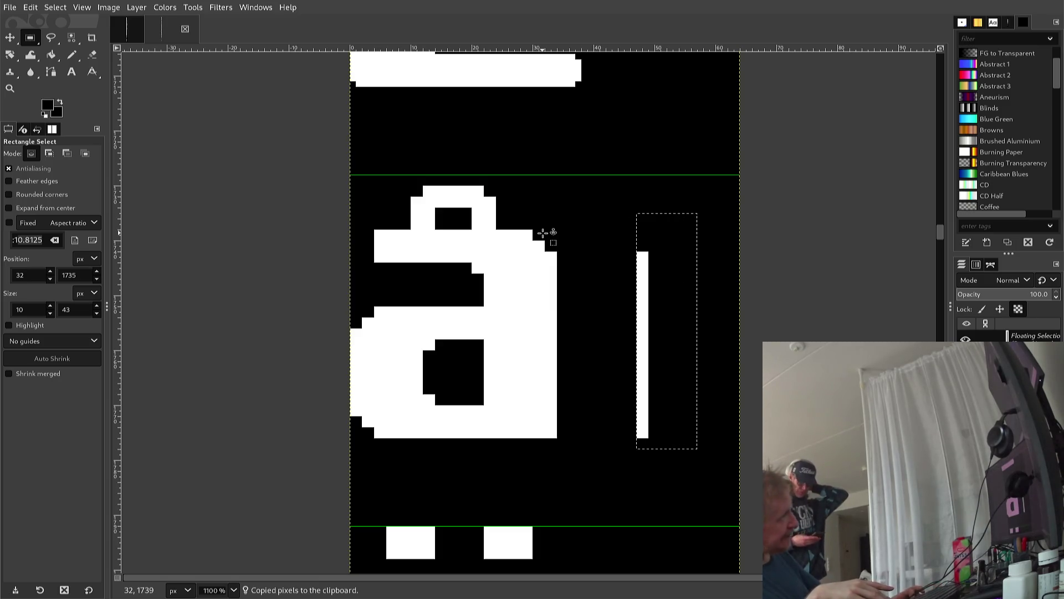
Anchor the pasted stem bar beside the å and zoom out on the sheet
scroll(492, 221, "up", 3)
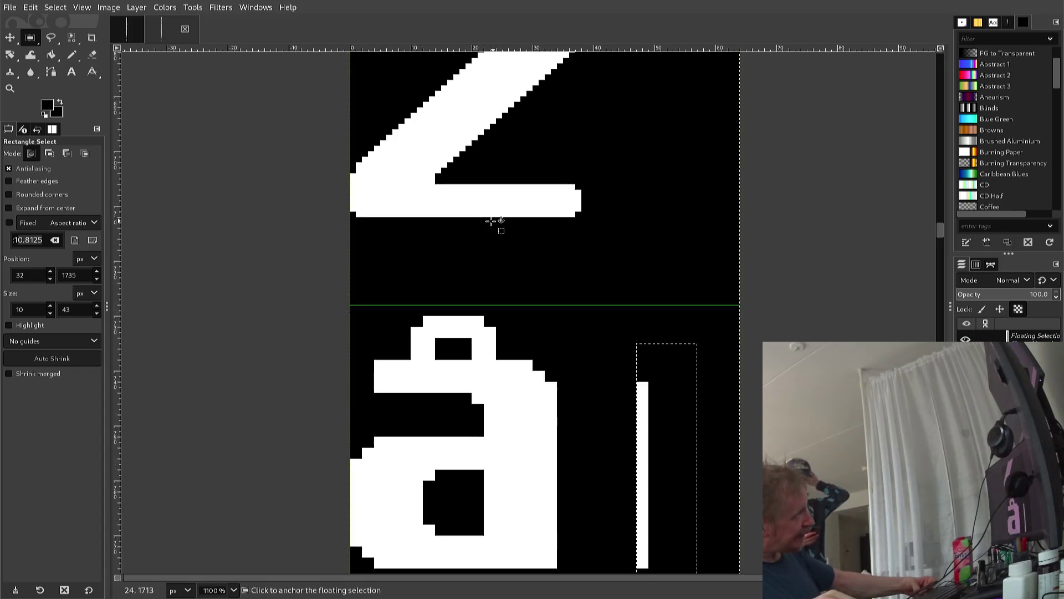
left_click(491, 226)
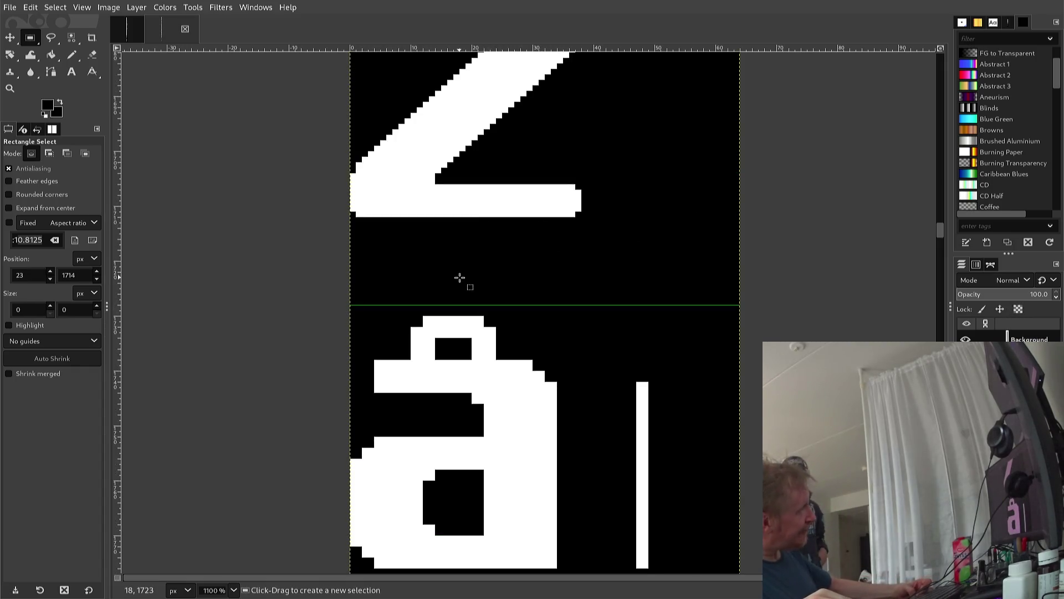
scroll(459, 278, "down", 1)
scroll(464, 281, "down", 4)
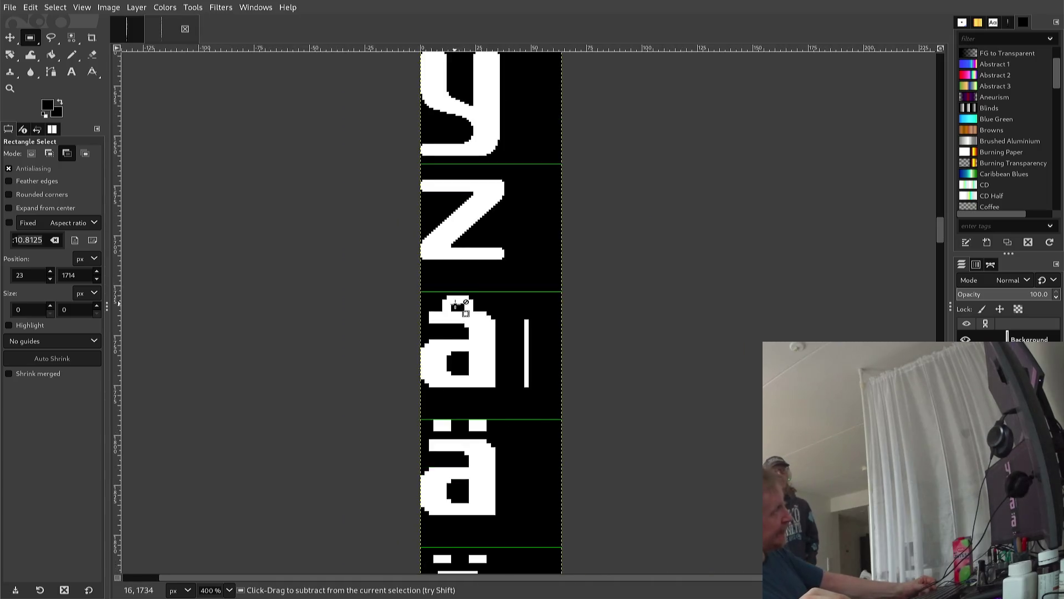
scroll(471, 299, "down", 1)
scroll(466, 333, "down", 3)
Scroll to the top of the sheet and zoom in on the plain a glyph above b
scroll(470, 348, "up", 3)
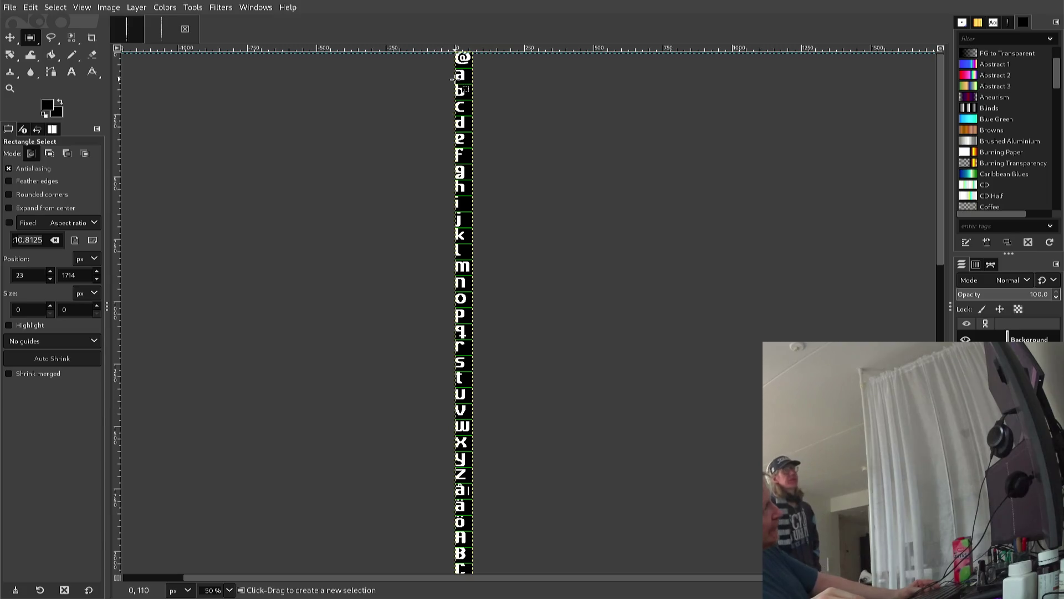
scroll(452, 80, "up", 2)
scroll(452, 81, "up", 4)
scroll(453, 81, "up", 3)
scroll(453, 82, "up", 2)
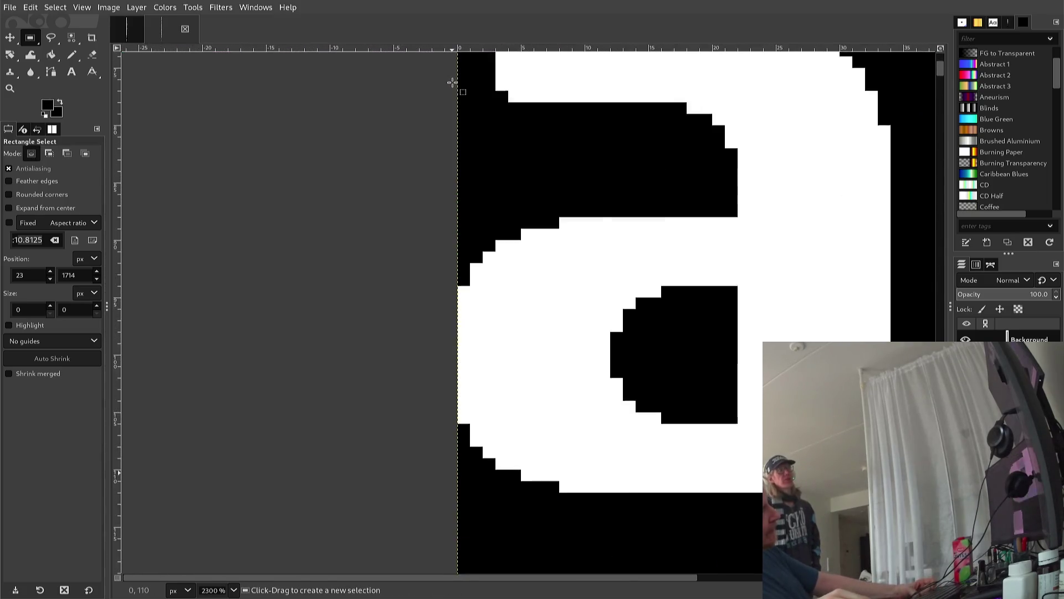
scroll(453, 83, "up", 2)
scroll(453, 82, "down", 2)
scroll(452, 83, "up", 2)
scroll(451, 82, "down", 2)
scroll(450, 83, "up", 2)
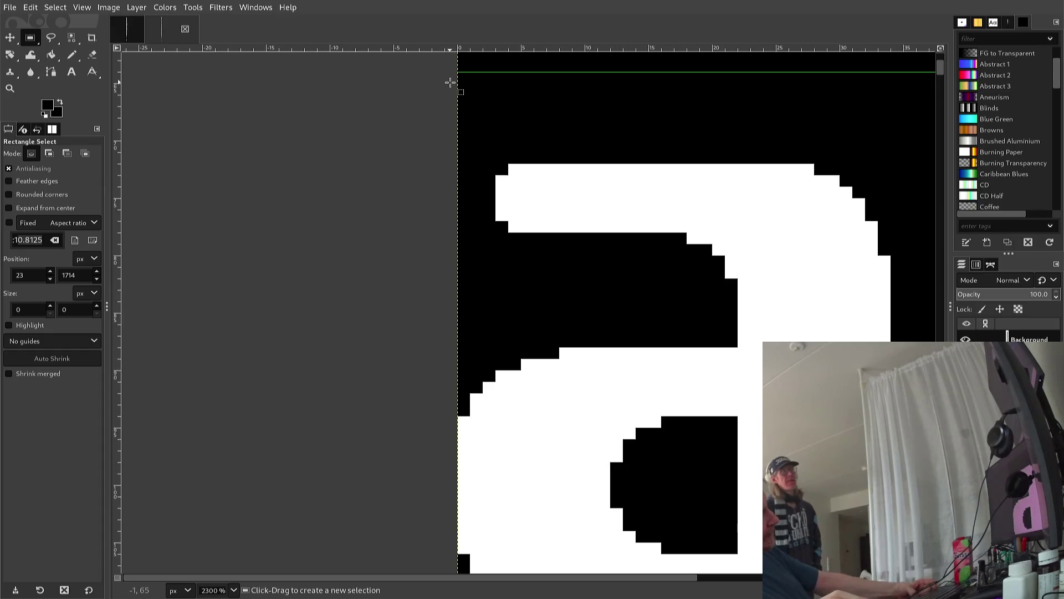
scroll(451, 83, "down", 1)
scroll(447, 88, "down", 1)
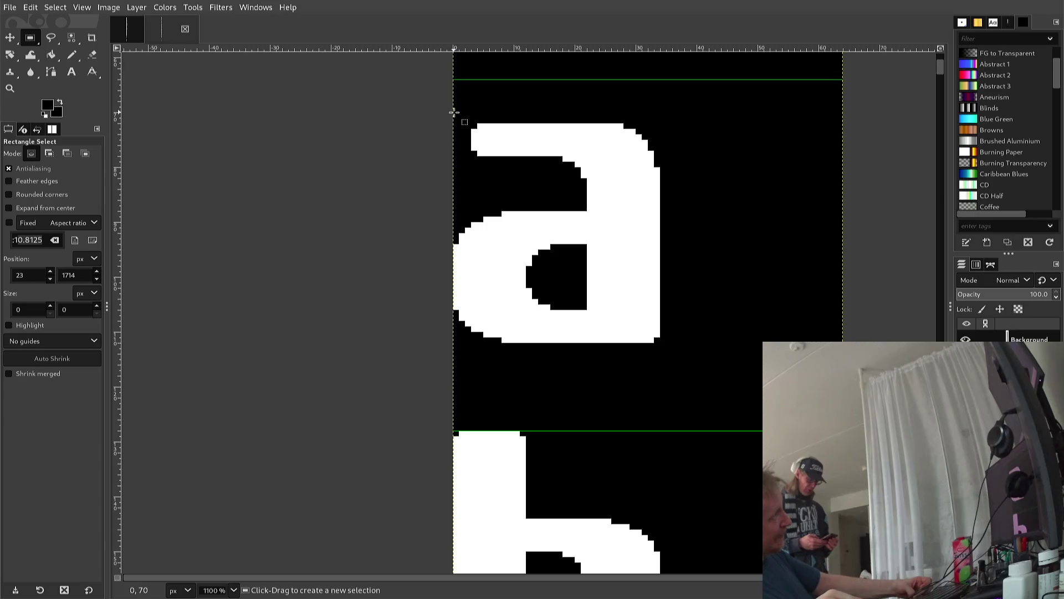
Copy the plain a glyph's body to the clipboard and clear the selection
mouse_move(454, 112)
left_mouse_down()
mouse_move(667, 365)
mouse_move(673, 348)
left_mouse_up()
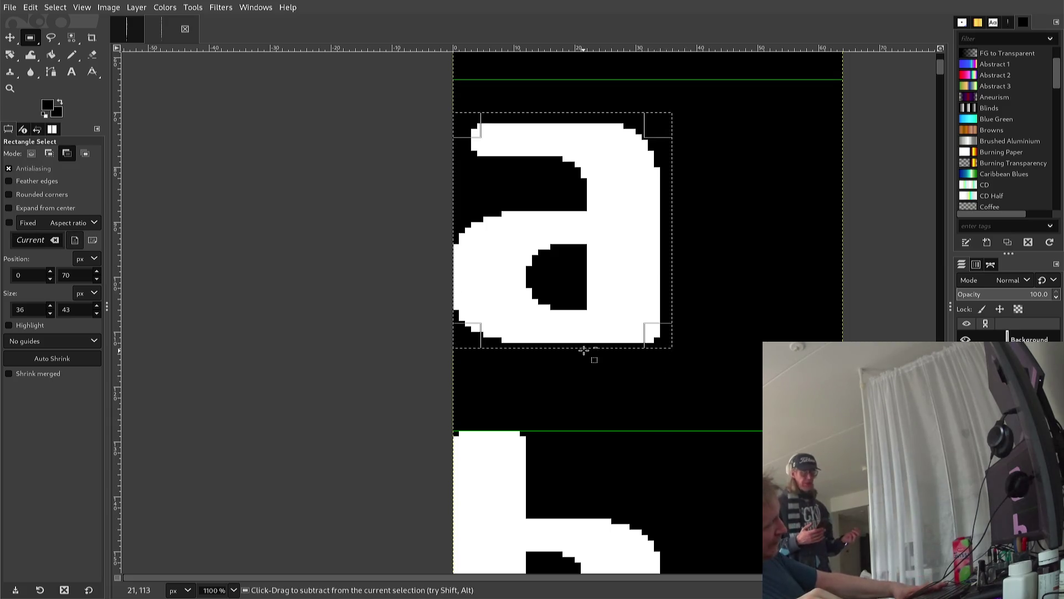
key("ctrl+c")
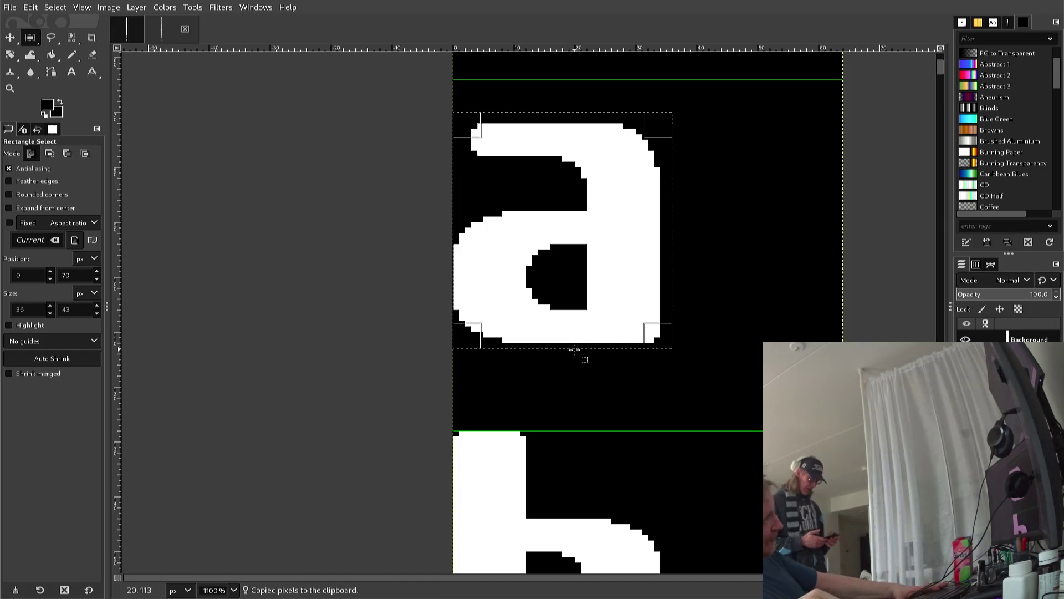
left_click(561, 370)
Scroll down the glyph sheet and zoom in close on the â glyph
scroll(531, 379, "down", 5)
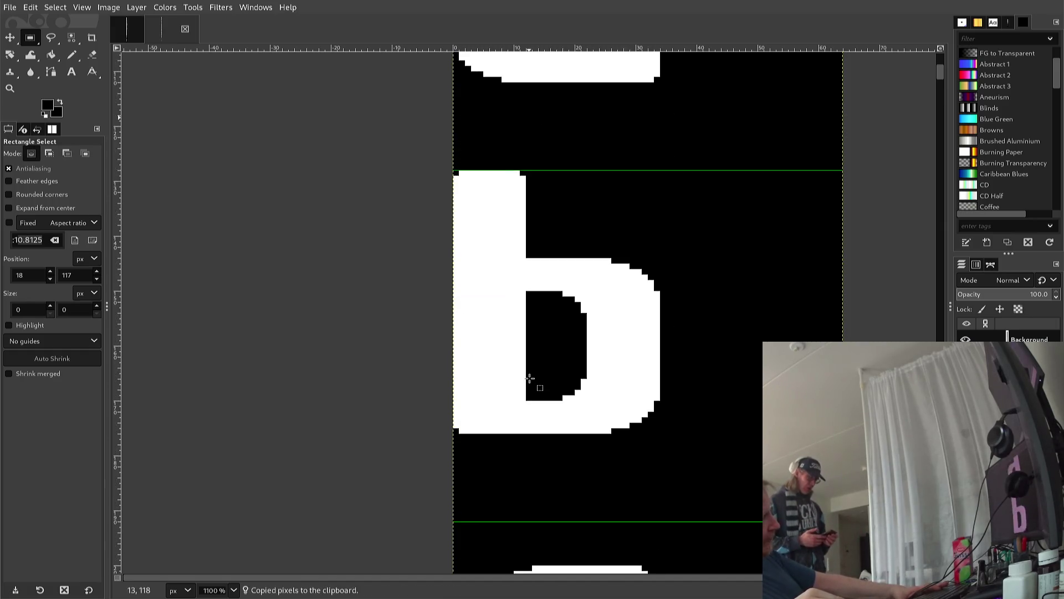
scroll(534, 380, "down", 3)
scroll(524, 382, "down", 1)
scroll(524, 383, "down", 3)
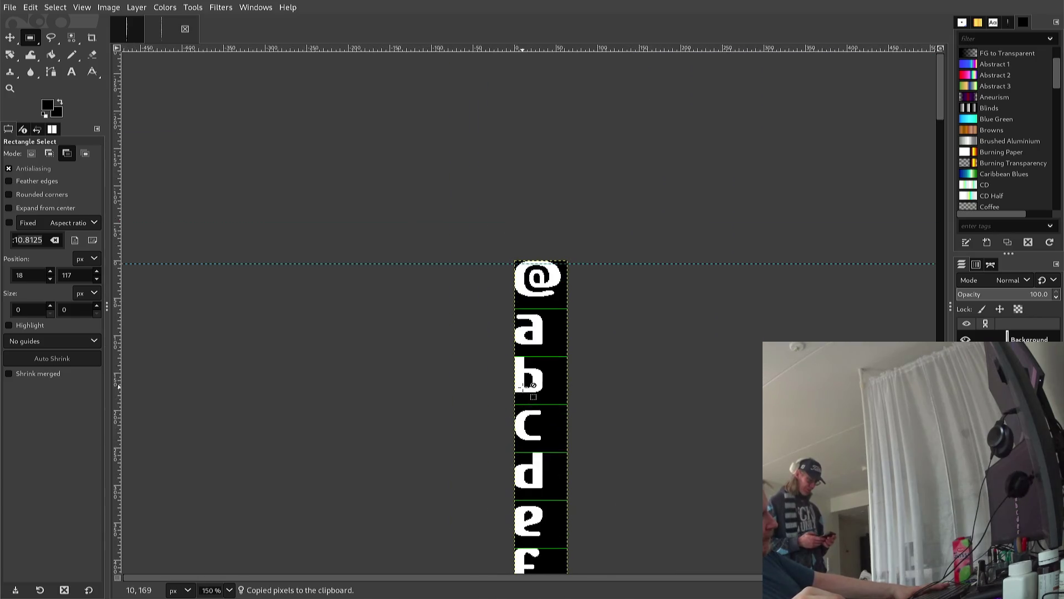
scroll(523, 385, "down", 1)
scroll(506, 405, "down", 3)
scroll(506, 412, "down", 3)
scroll(506, 413, "down", 3)
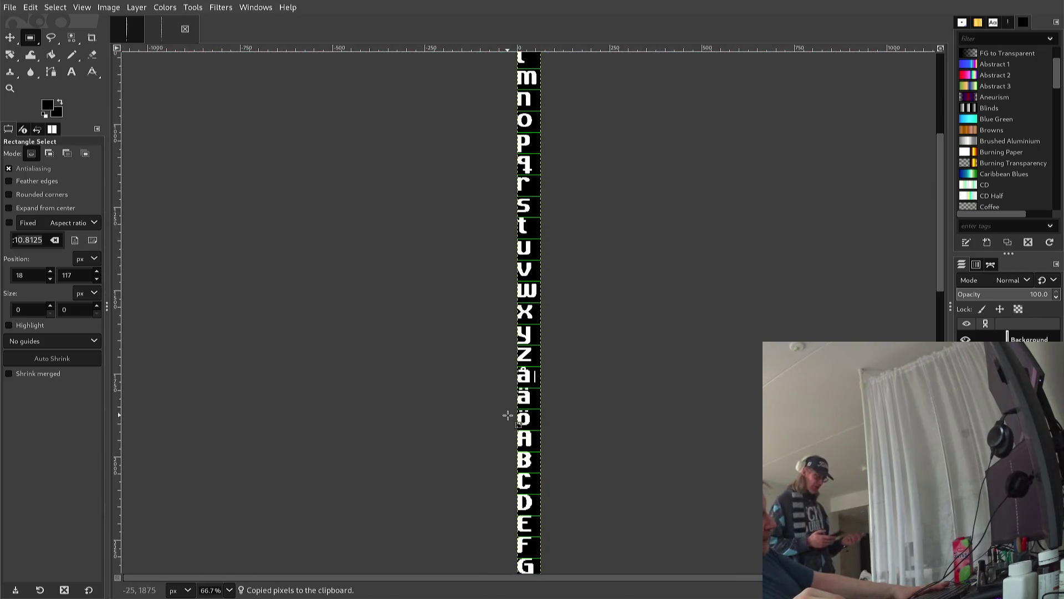
scroll(505, 416, "down", 3)
scroll(503, 419, "down", 4)
scroll(502, 421, "down", 3)
scroll(497, 423, "down", 3)
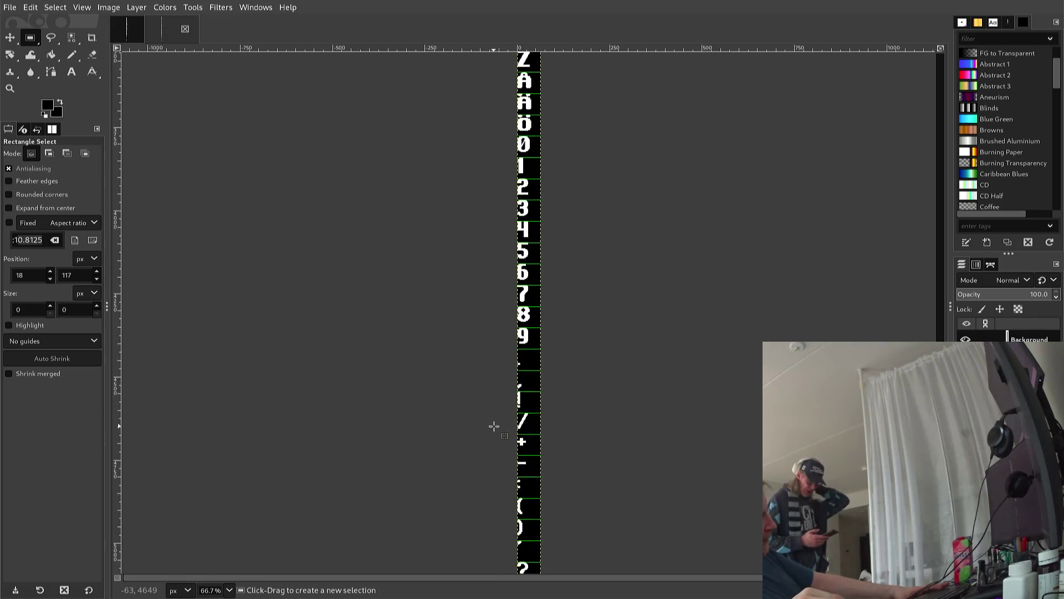
scroll(494, 425, "up", 3)
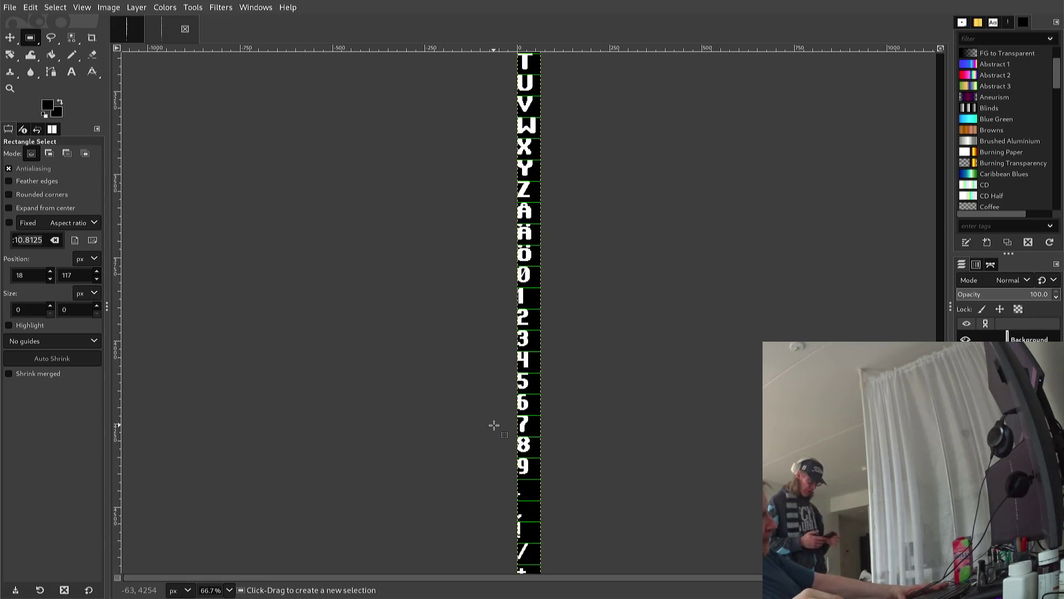
key("ctrl")
scroll(480, 370, "down", 2)
scroll(475, 358, "up", 2)
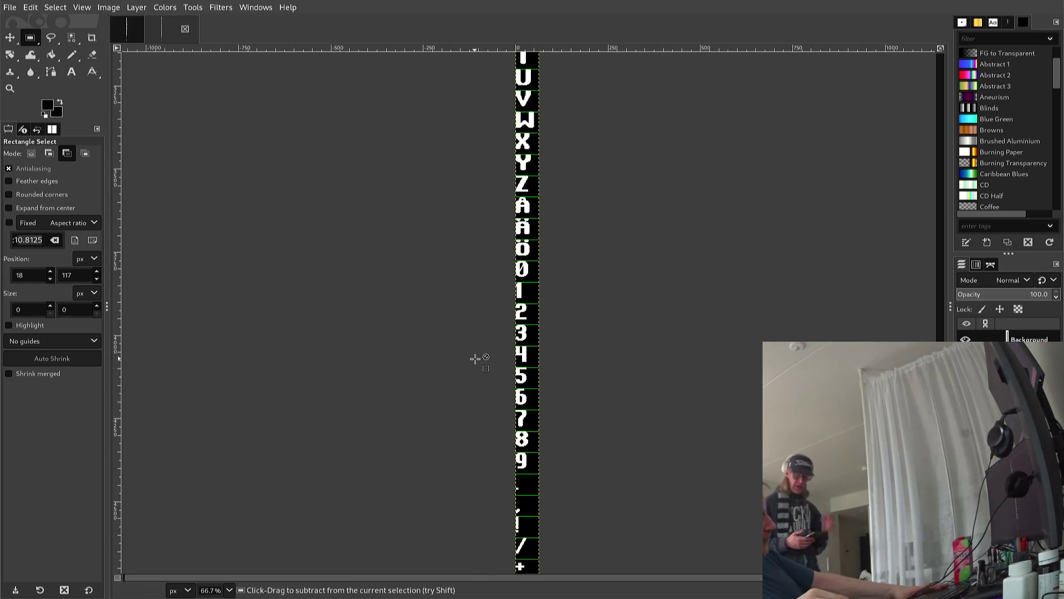
scroll(475, 359, "up", 1)
scroll(475, 359, "up", 2)
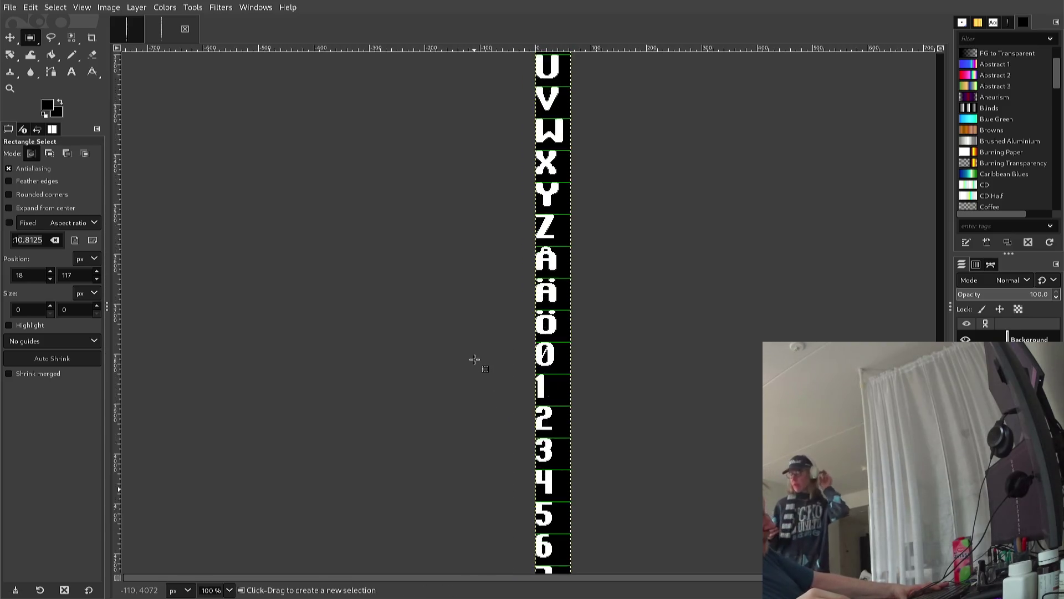
scroll(474, 359, "up", 5)
scroll(475, 358, "up", 5)
scroll(475, 355, "up", 2)
scroll(475, 347, "up", 4)
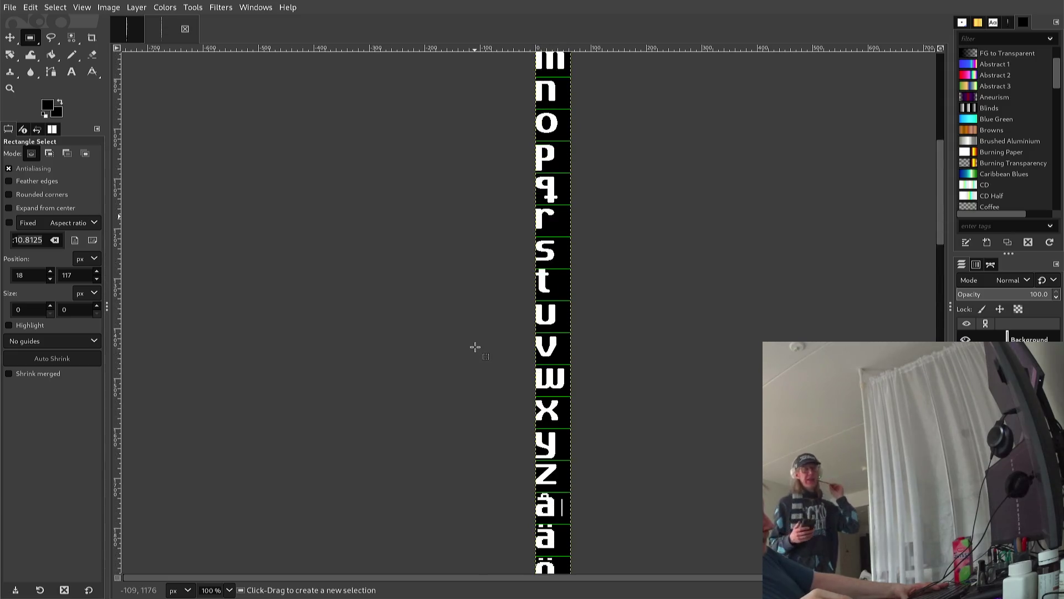
scroll(475, 347, "up", 3)
scroll(476, 349, "down", 3)
scroll(478, 351, "down", 3)
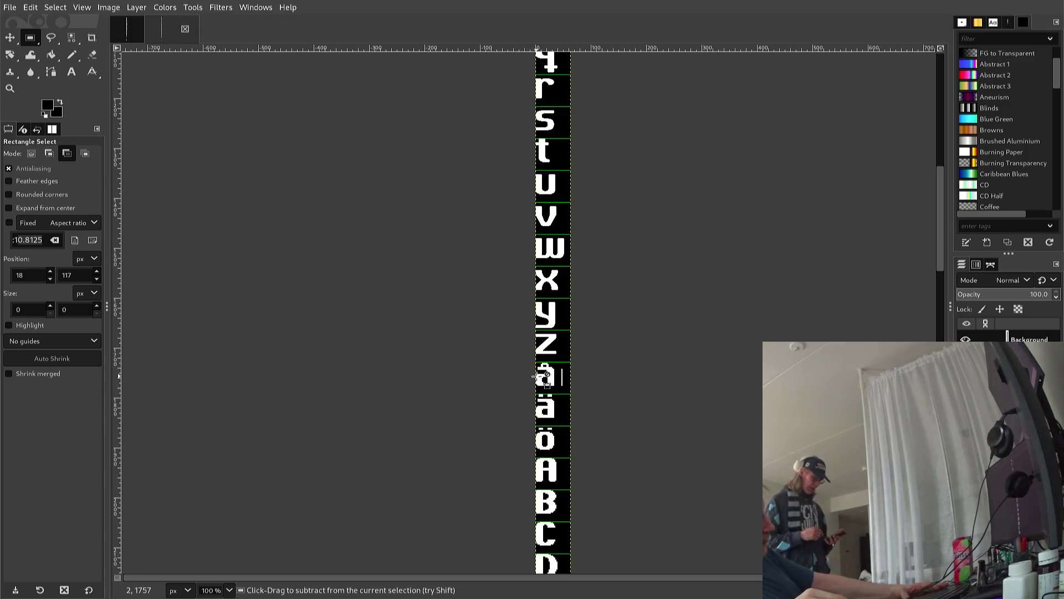
scroll(527, 376, "up", 1)
scroll(527, 375, "up", 1)
scroll(527, 375, "up", 1)
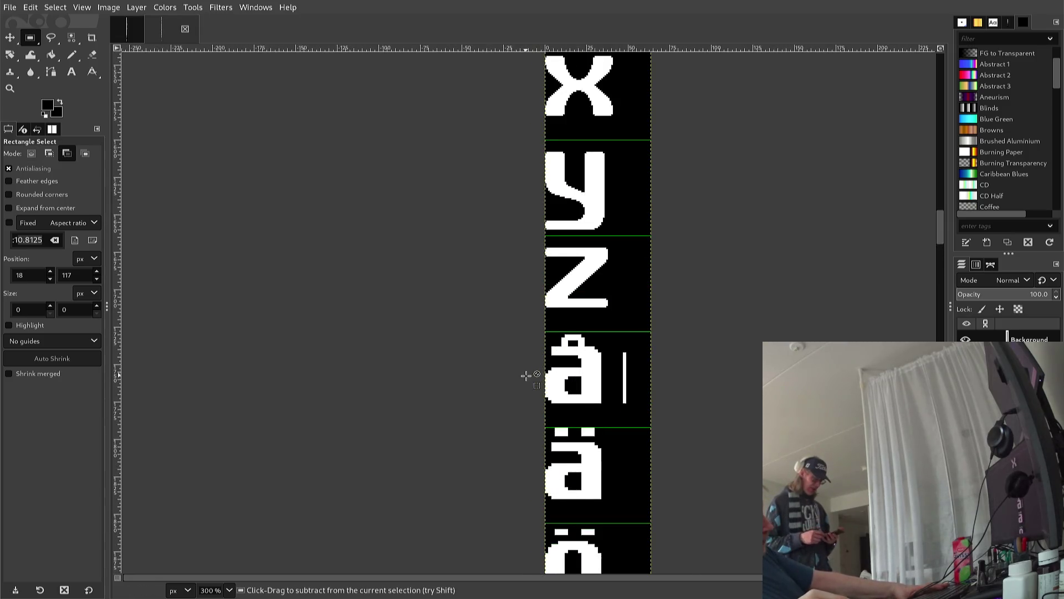
scroll(526, 376, "up", 2)
scroll(526, 376, "up", 1)
scroll(526, 375, "up", 1)
scroll(526, 375, "up", 1)
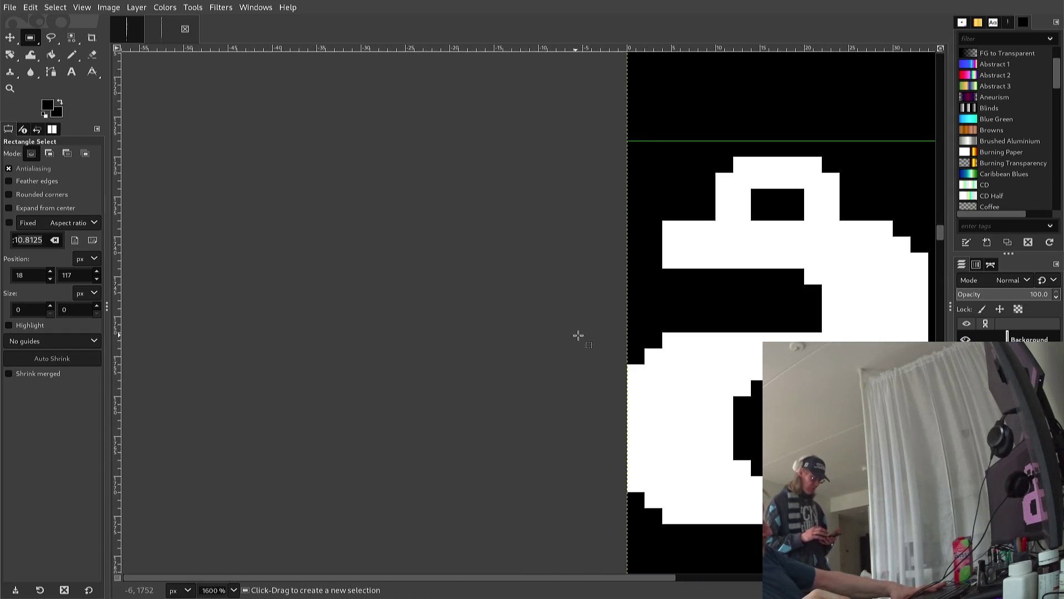
Paste the copied a body over the å glyph and nudge it vertically under the ring
key("ctrl")
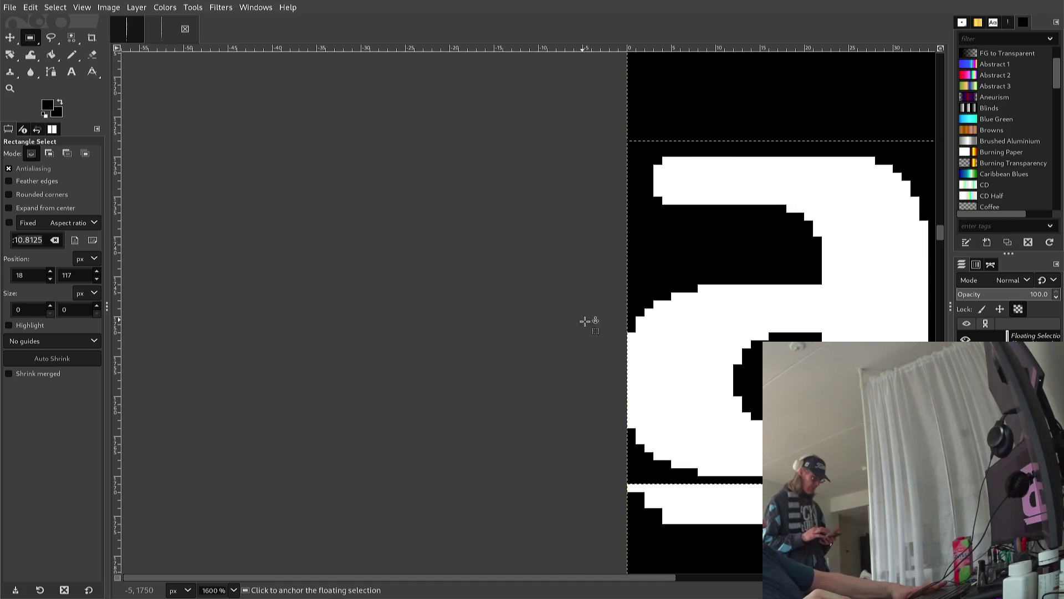
left_click_drag(565, 324, 364, 259)
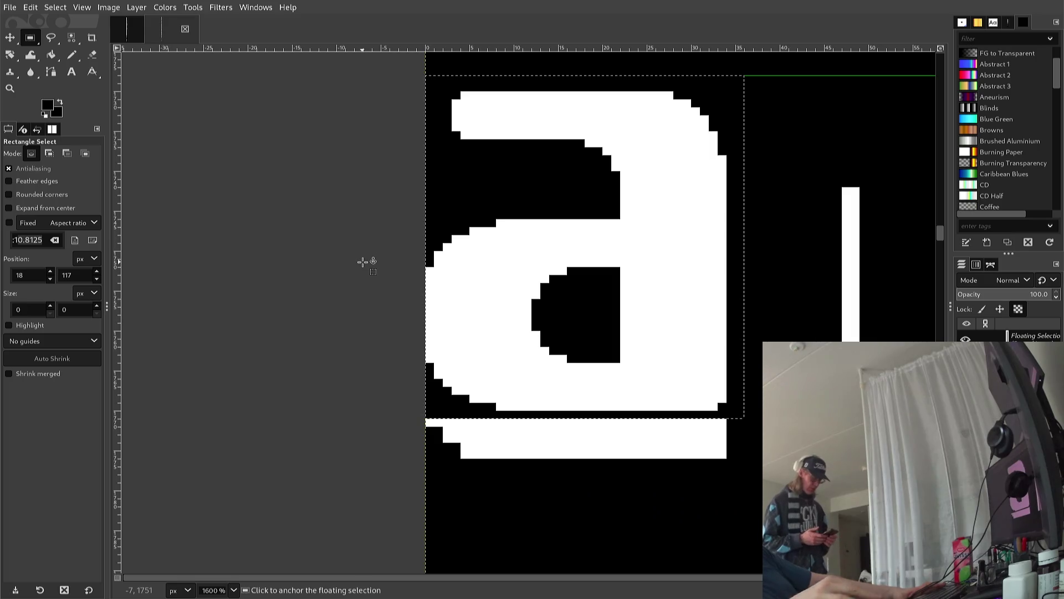
key("Down")
key("Down")
key("Down")
key("Down")
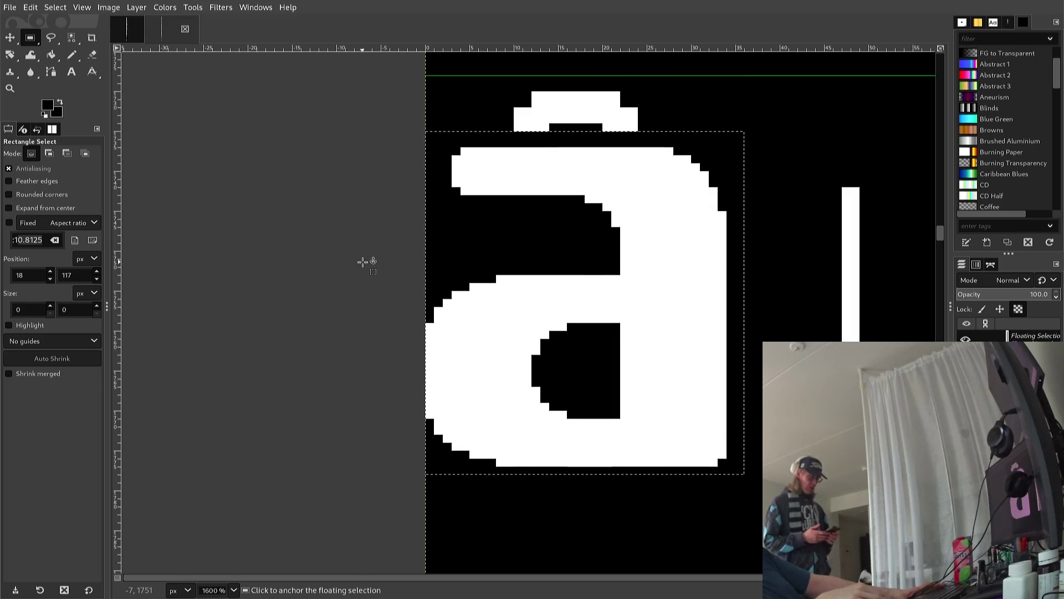
key("Down")
key("Down")
key("Down")
key("Down")
key("Down")
key("Down")
key("Up")
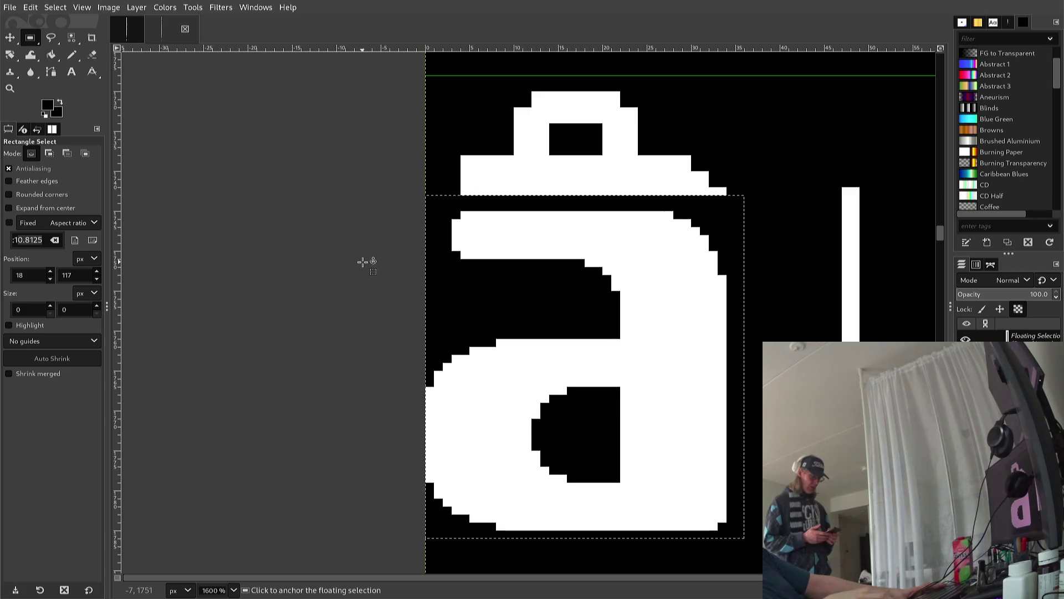
key("Up")
key("Up")
key("Up")
key("Up")
key("Up")
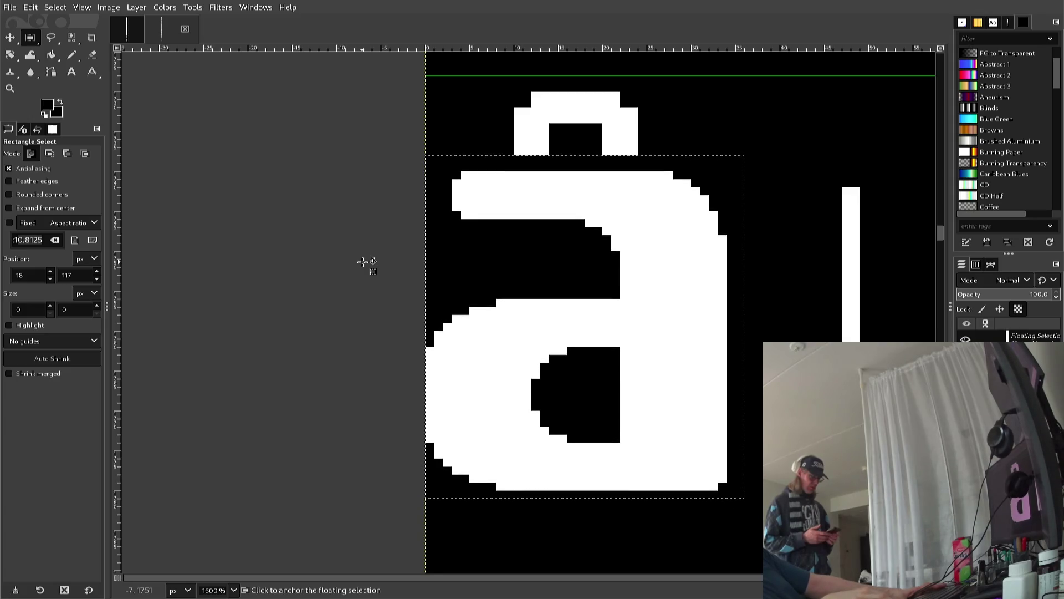
key("Down")
key("Up")
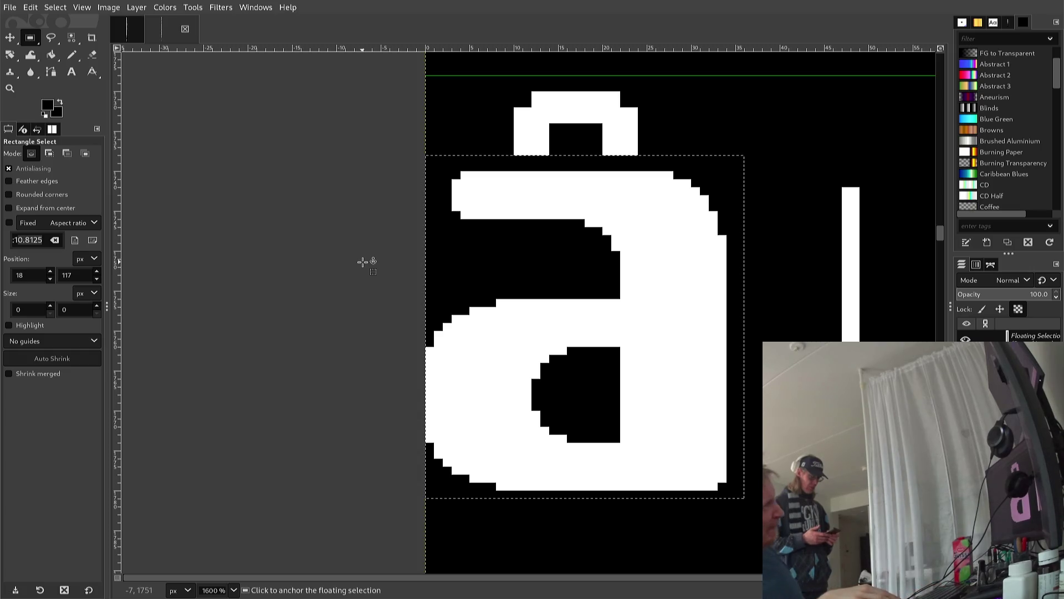
key("Down")
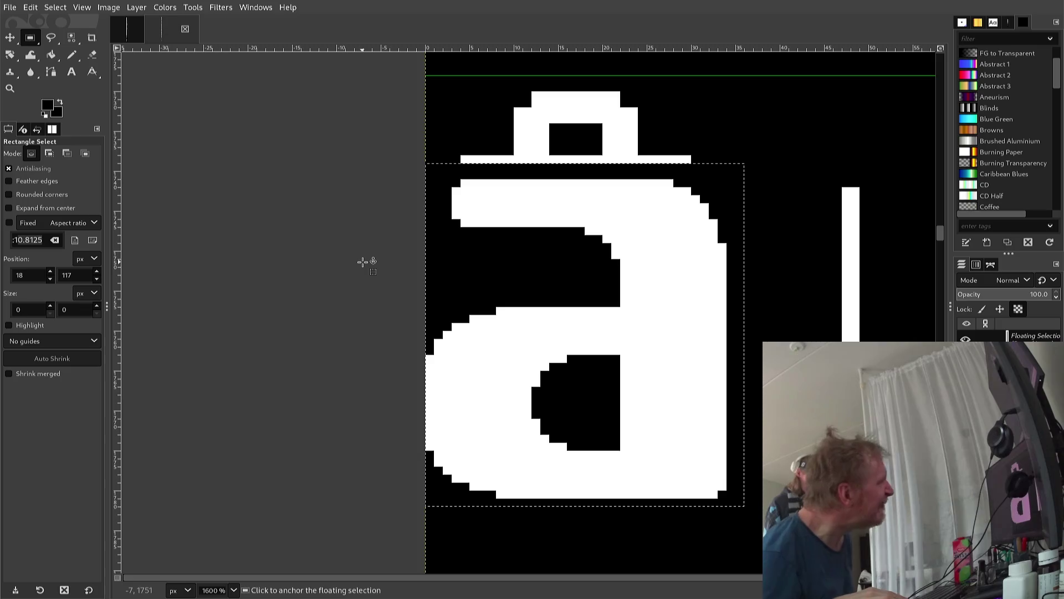
Fine-tune the floating a body's vertical and horizontal position one pixel at a time
key("Up")
key("Up")
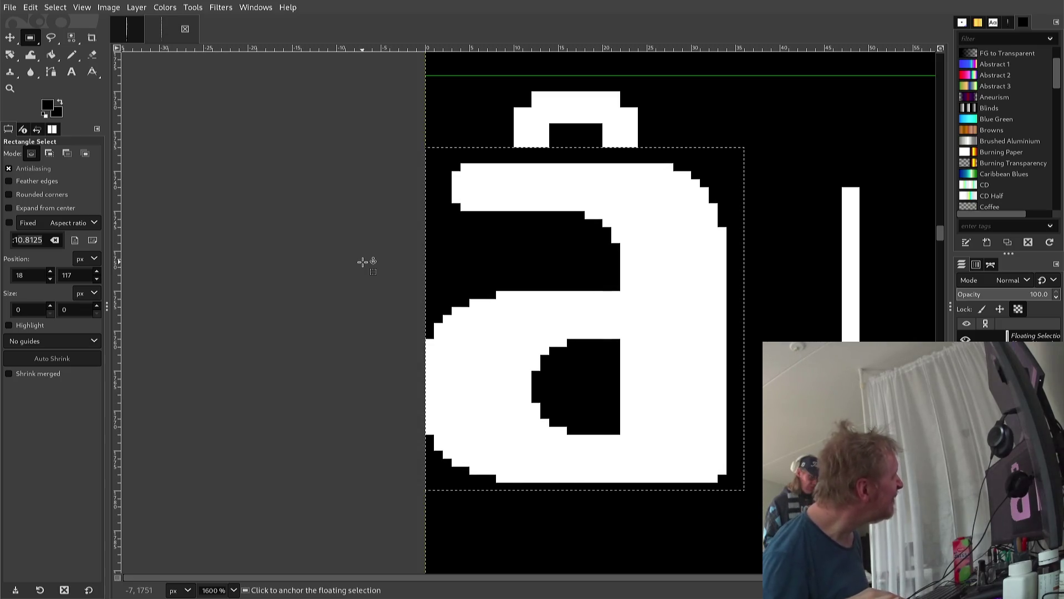
key("Down")
key("Down")
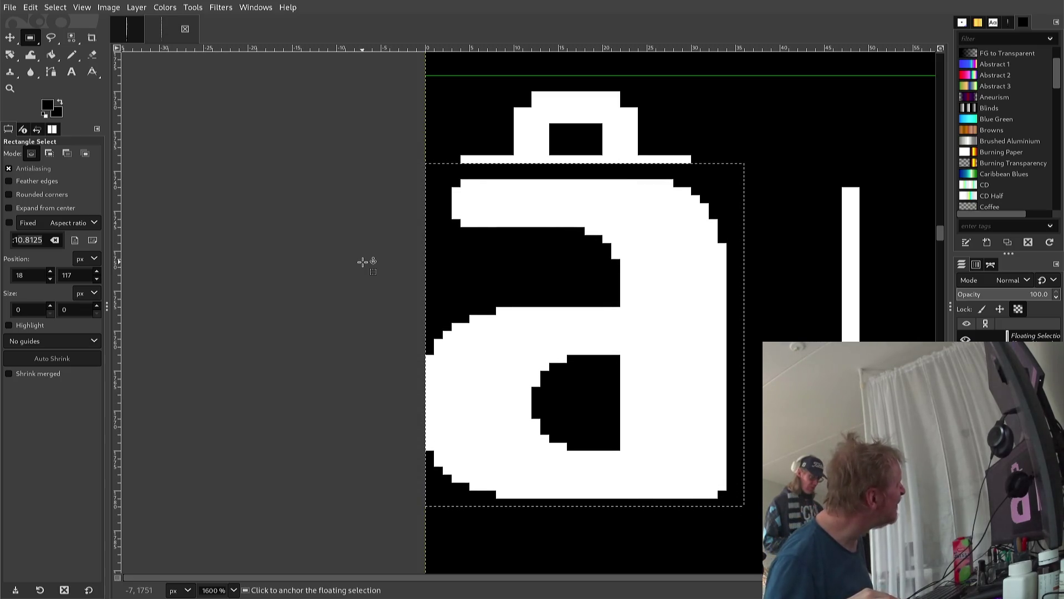
key("Up")
key("Up")
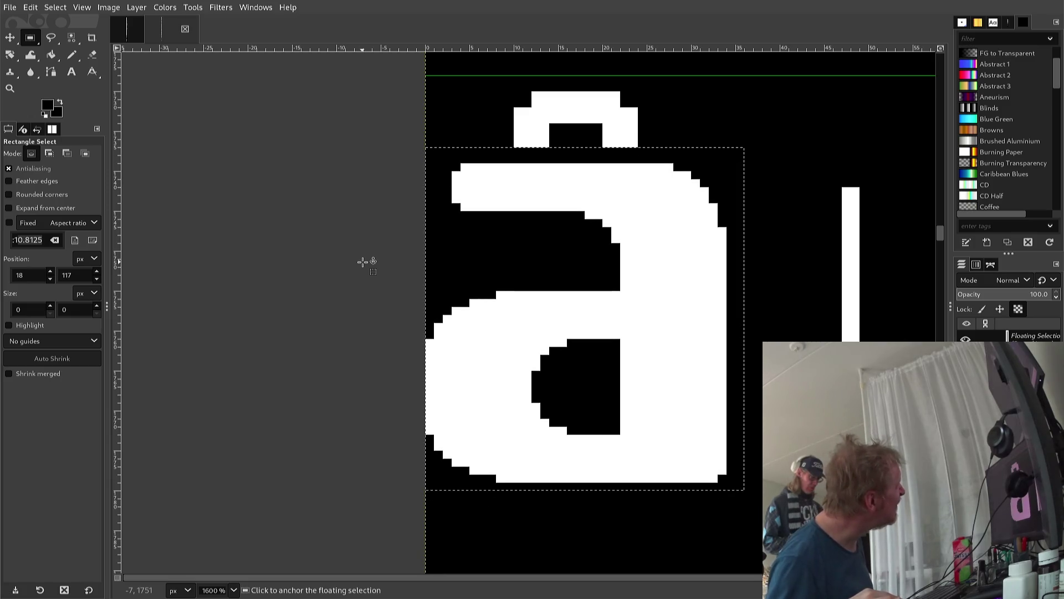
key("Up")
key("Down")
key("Down")
key("Down")
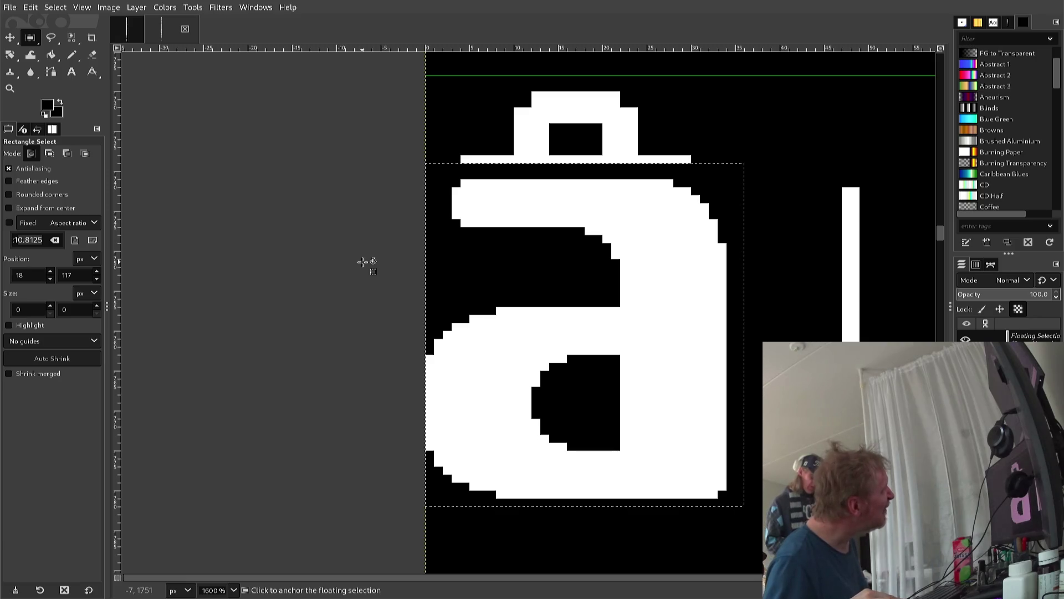
key("Up")
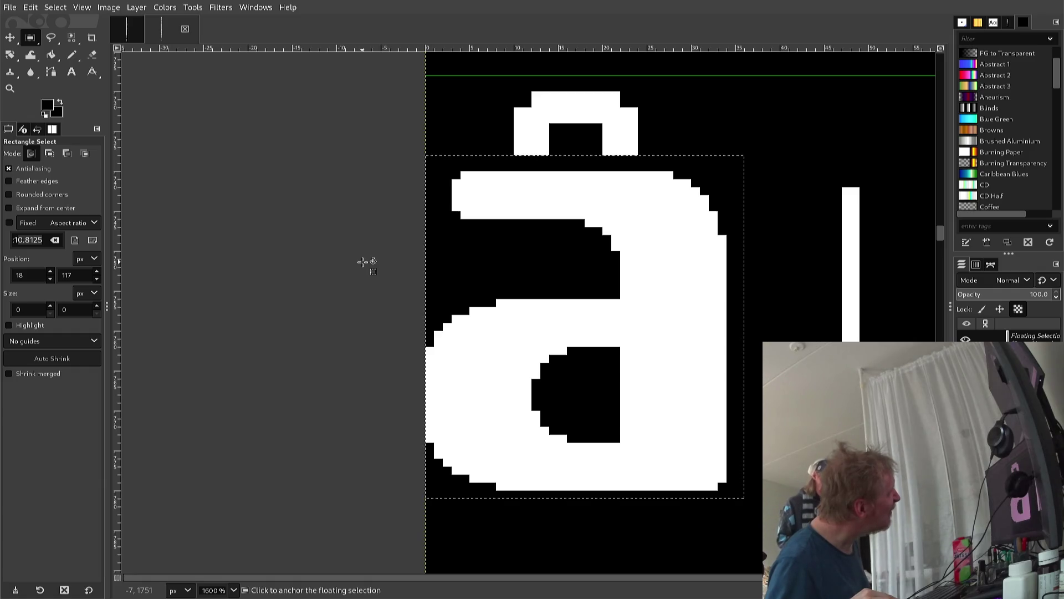
key("Up")
key("Up")
key("Up")
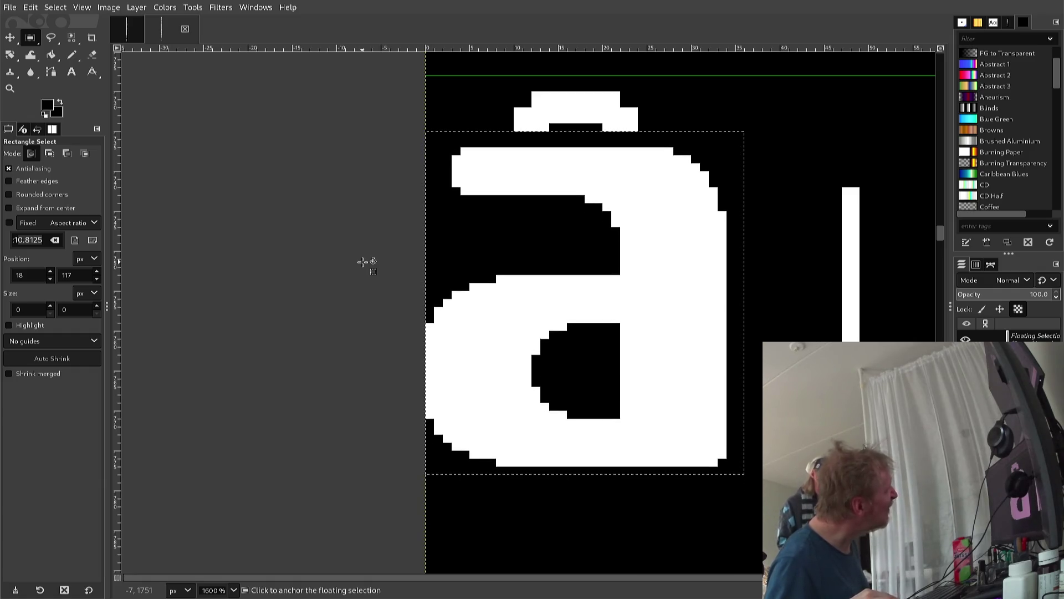
key("Down")
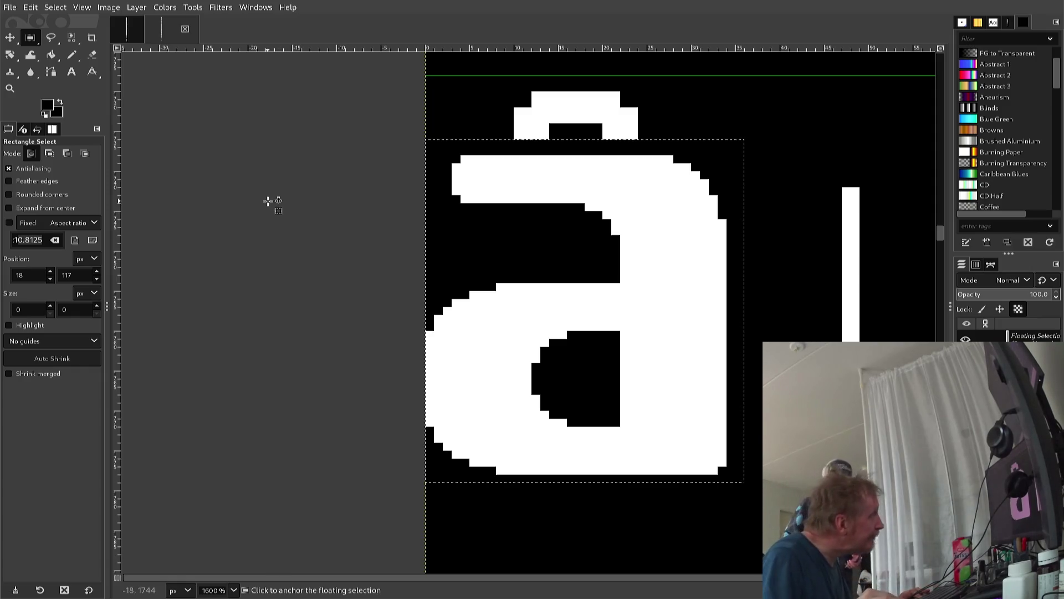
key("Right")
key("Left")
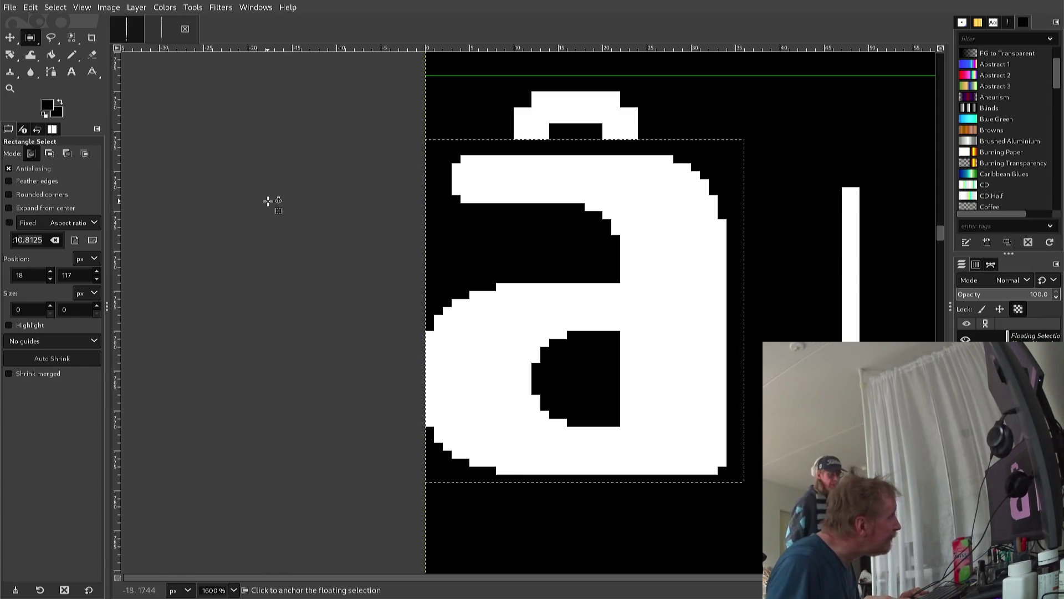
Anchor the a body, then pencil white pixels joining the ring's left side to the letter's top
left_click(246, 127)
key("n")
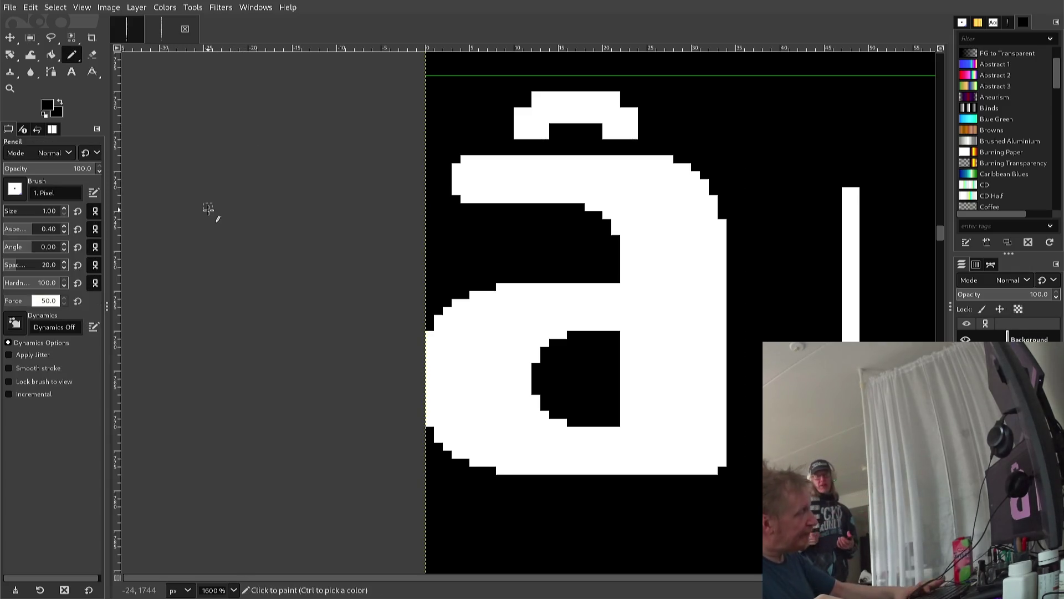
left_click(482, 191, "ctrl")
left_click_drag(519, 151, 518, 143)
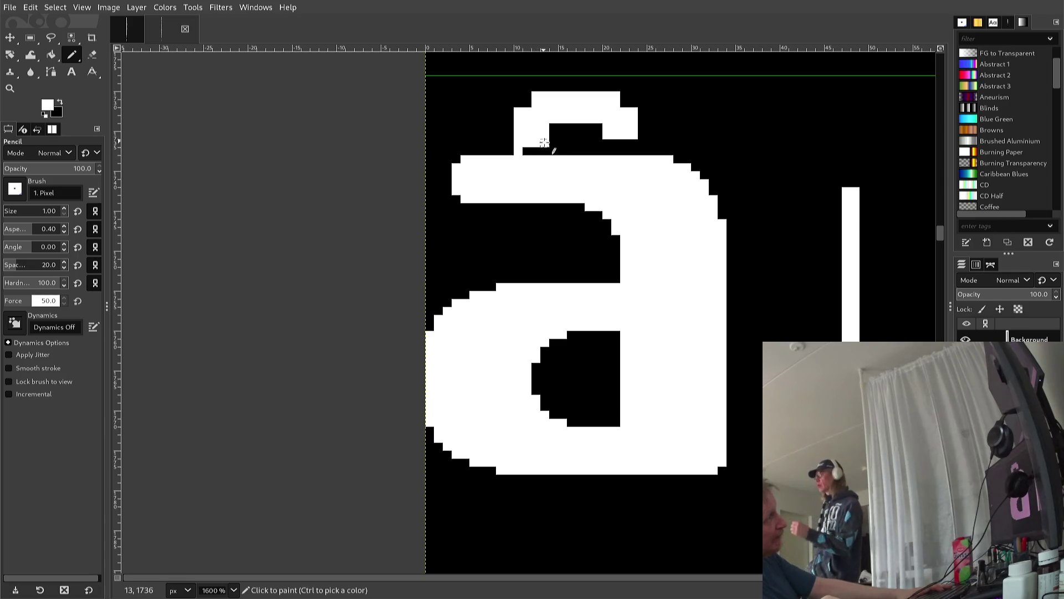
left_click_drag(526, 152, 634, 153)
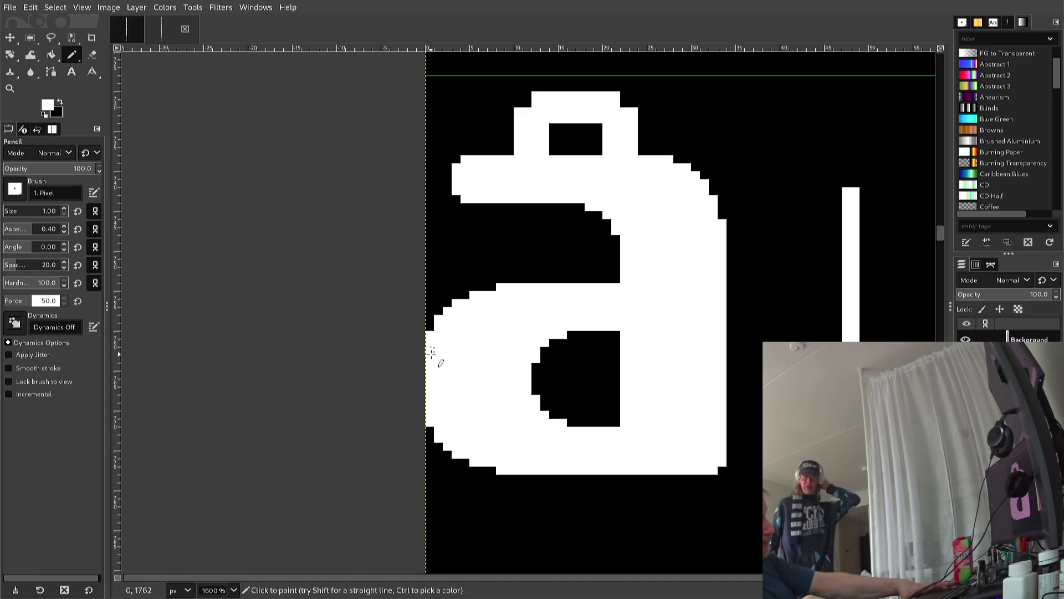
key("r")
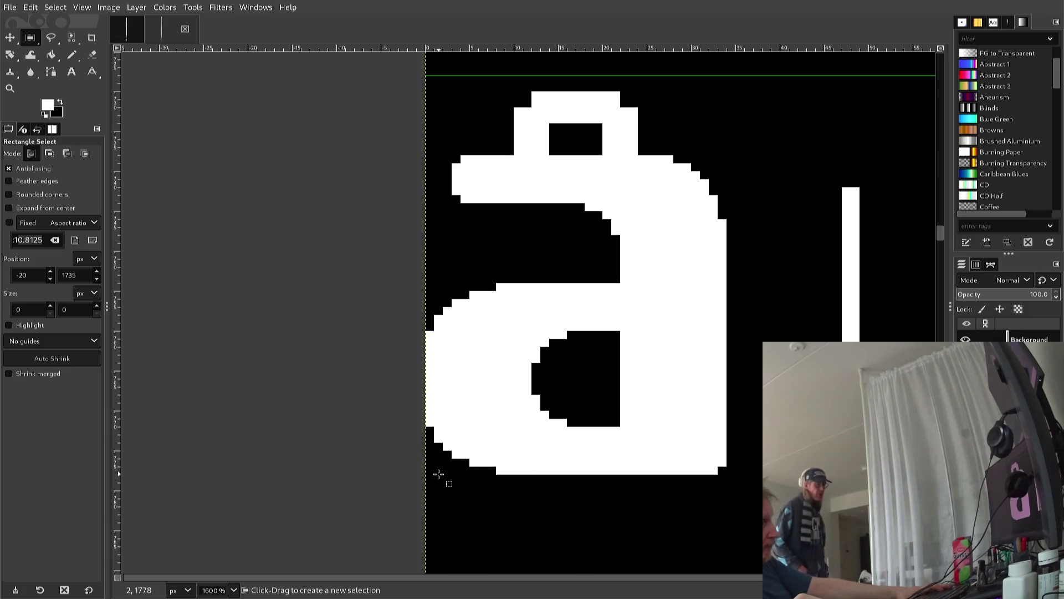
Raise the letter's bottom strip one pixel and clear the leftover bottom row to black
mouse_move(430, 474)
left_mouse_down()
mouse_move(626, 448)
mouse_move(834, 458)
mouse_move(736, 401)
mouse_move(741, 388)
left_mouse_up()
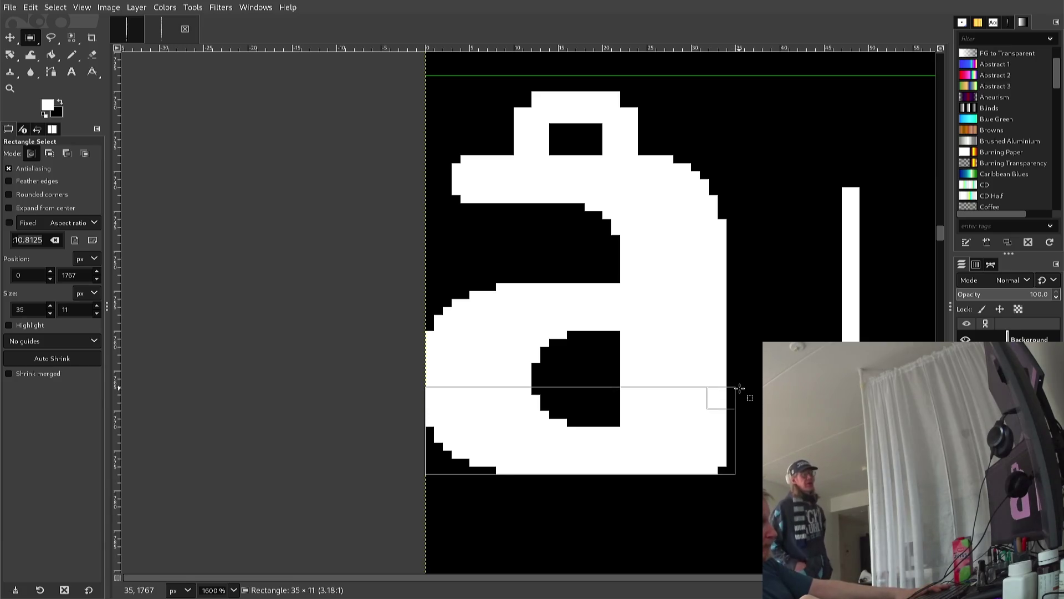
left_click_drag(734, 391, 733, 391)
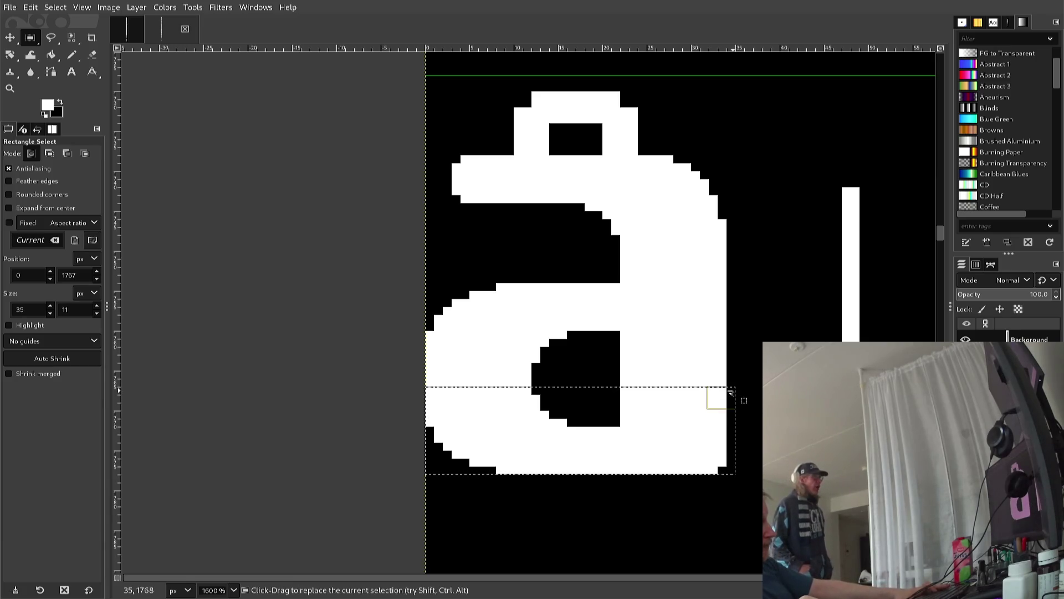
key("ctrl+c")
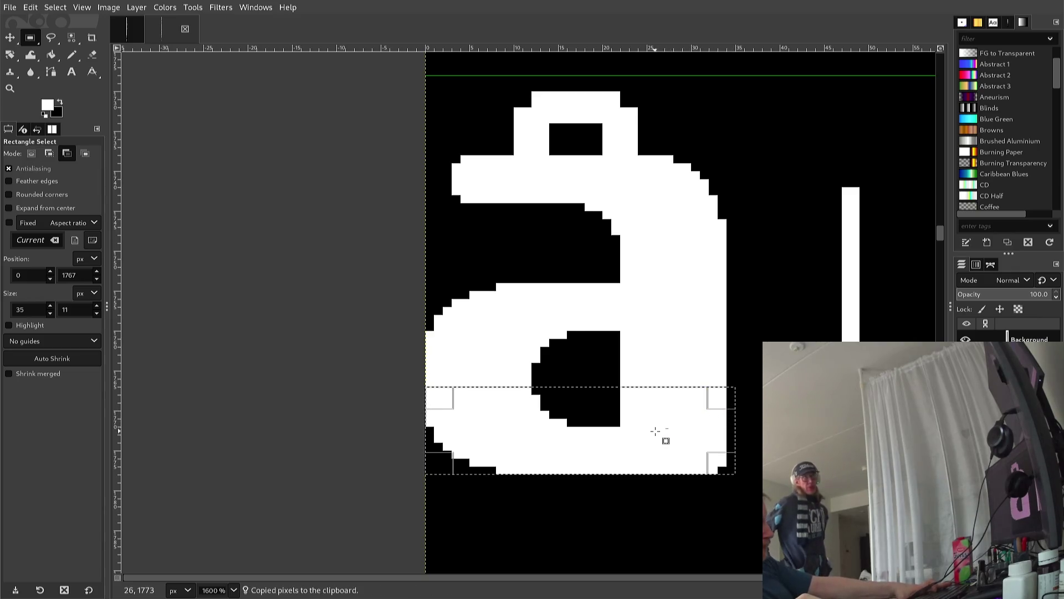
key("ctrl+v")
key("Up")
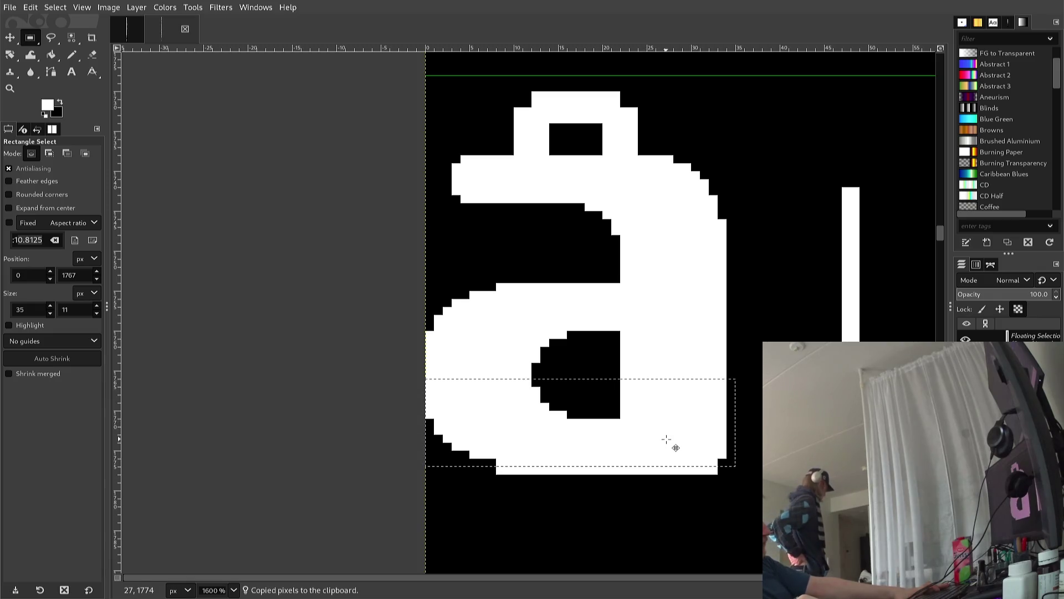
left_click(670, 442)
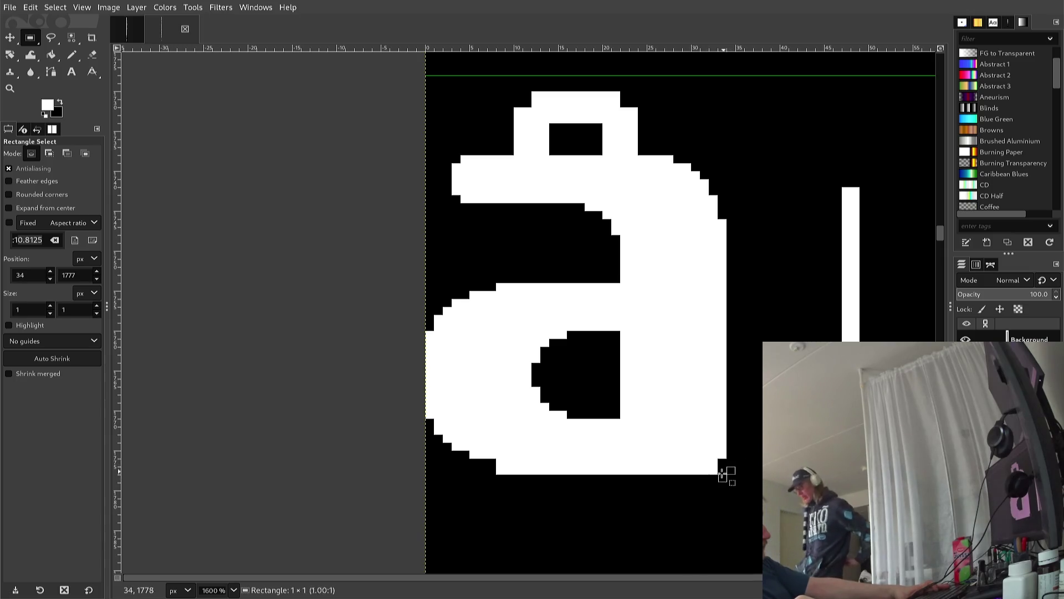
left_click_drag(731, 467, 455, 521)
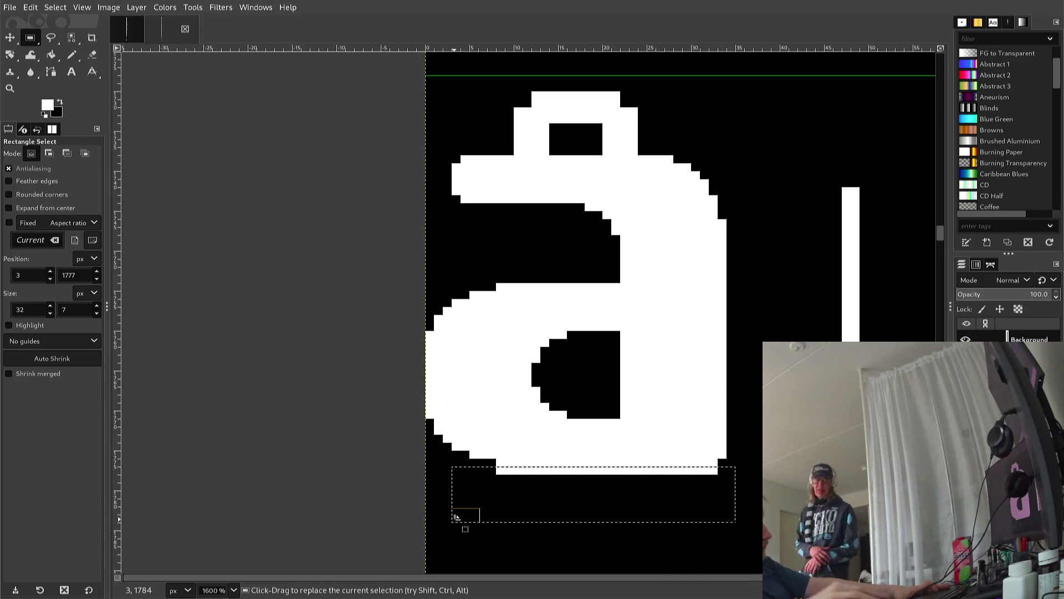
key("Delete")
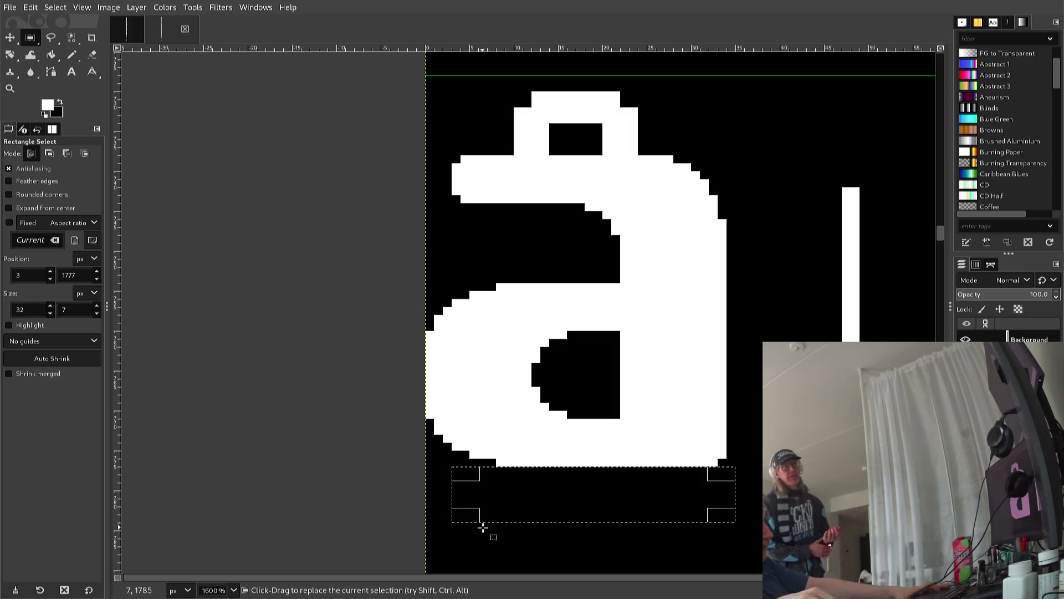
left_click(435, 492)
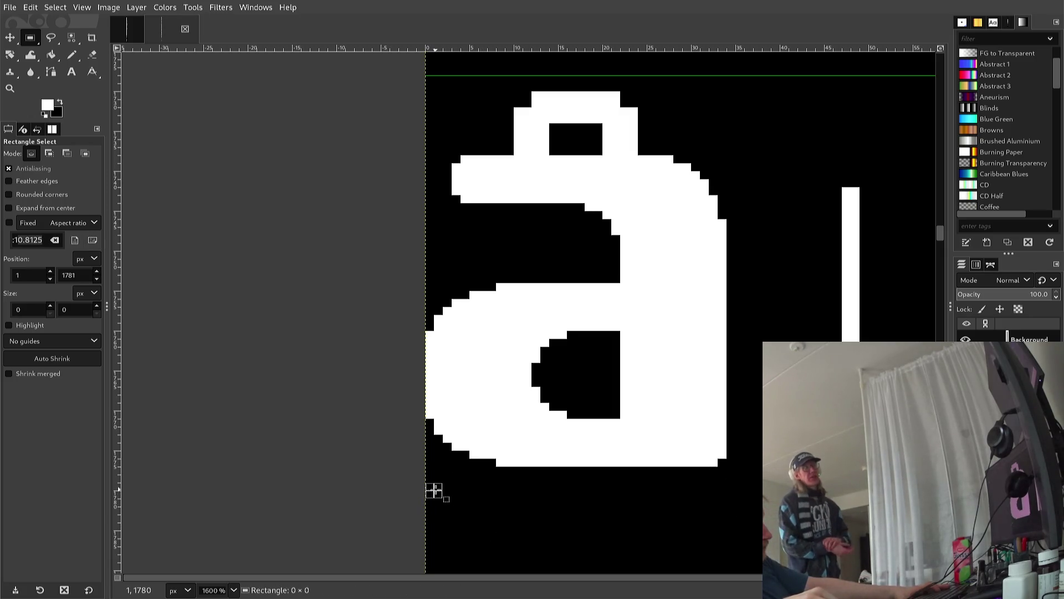
Copy the letter's middle band, raise it one pixel and anchor it
left_click_drag(740, 488, 373, 290)
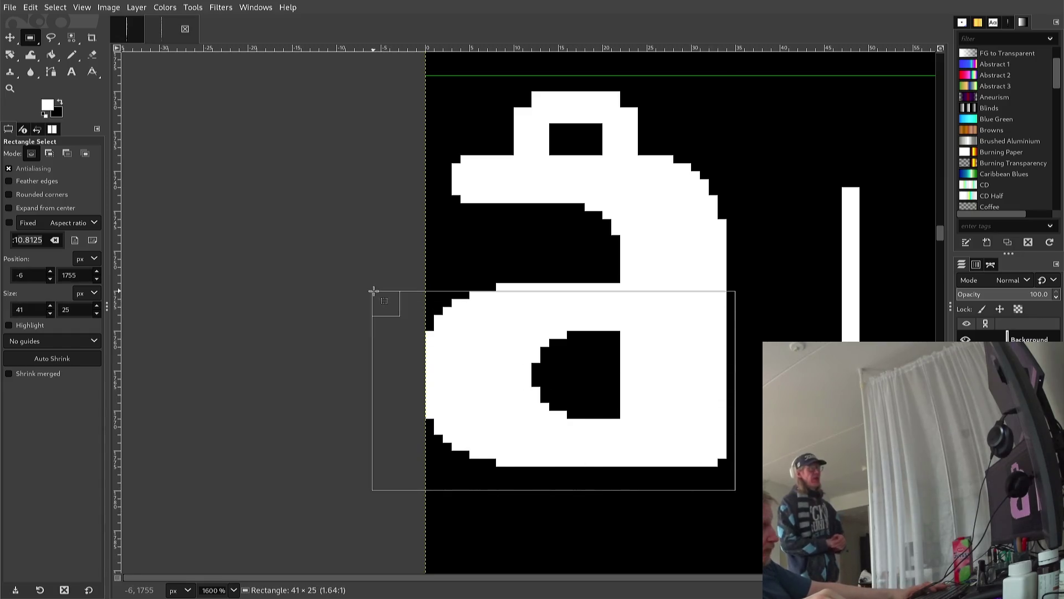
mouse_move(373, 291)
left_mouse_down()
mouse_move(350, 287)
mouse_move(340, 373)
left_mouse_up()
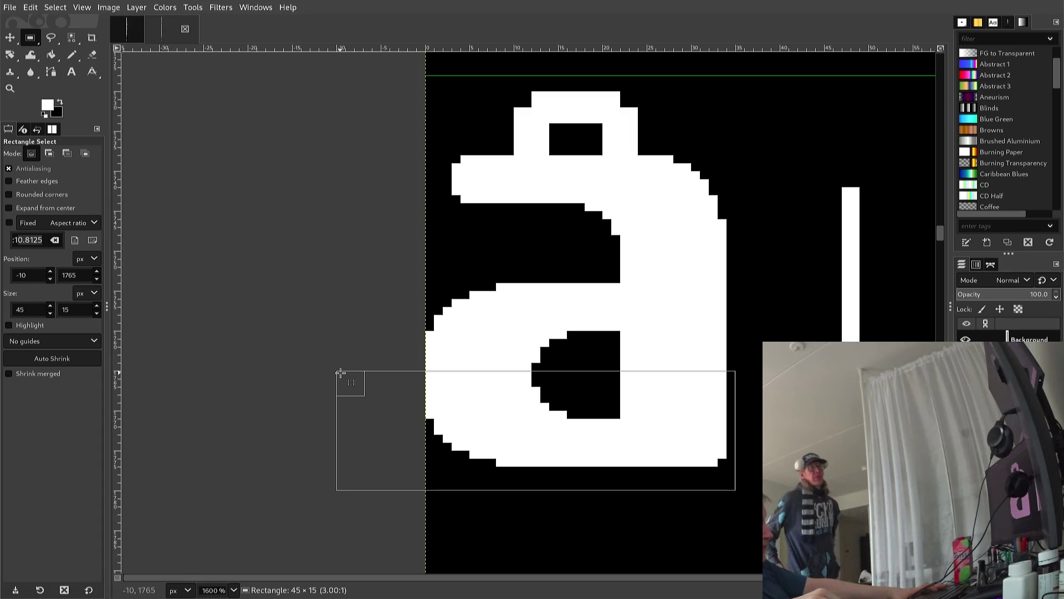
mouse_move(340, 373)
left_mouse_down()
mouse_move(338, 387)
mouse_move(611, 415)
mouse_move(754, 268)
left_mouse_up()
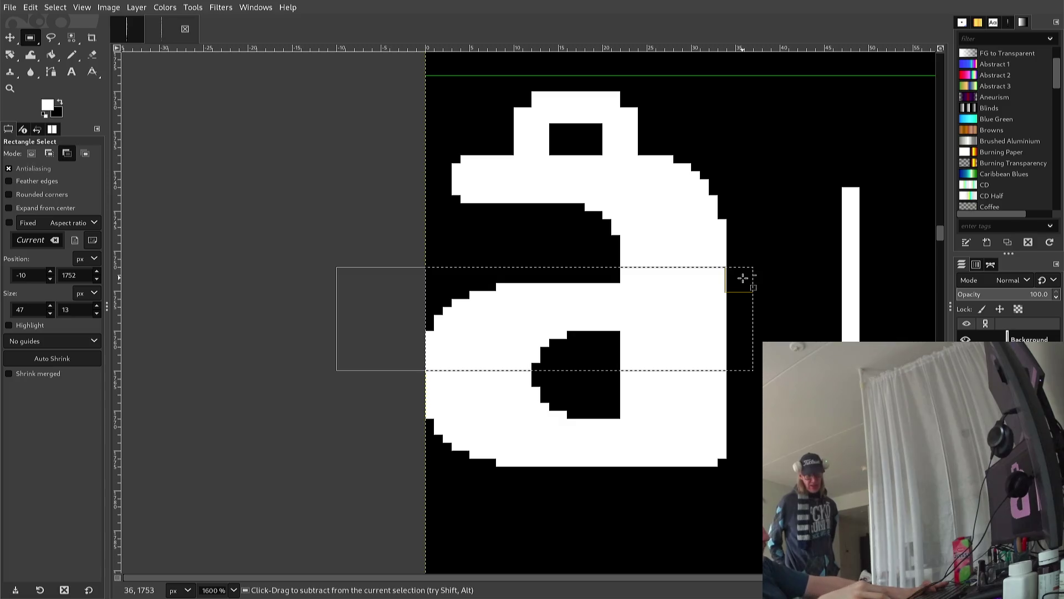
key("ctrl+c")
key("ctrl+v")
key("Up")
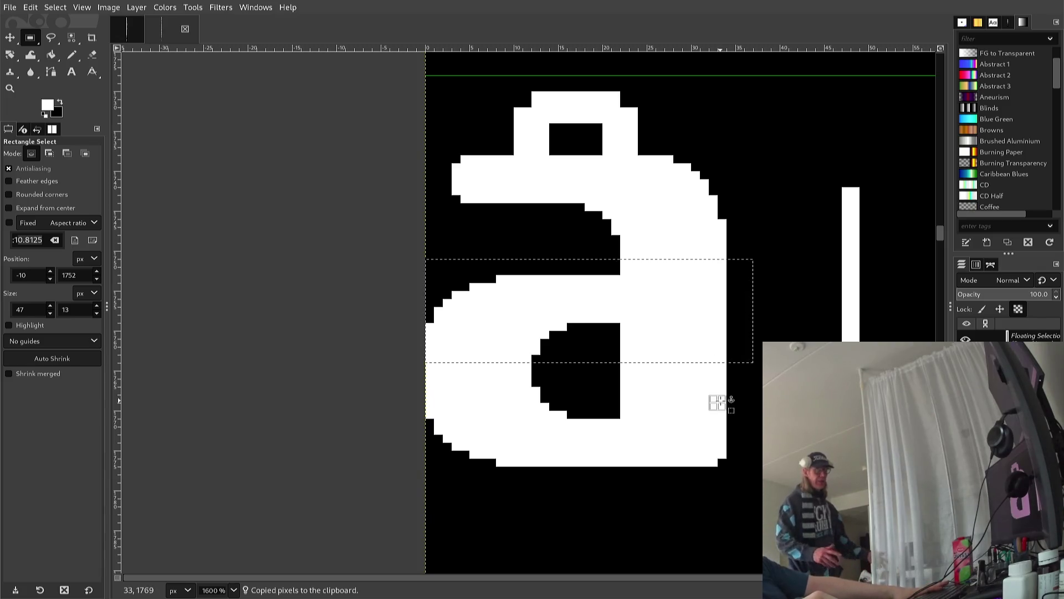
left_click(719, 404)
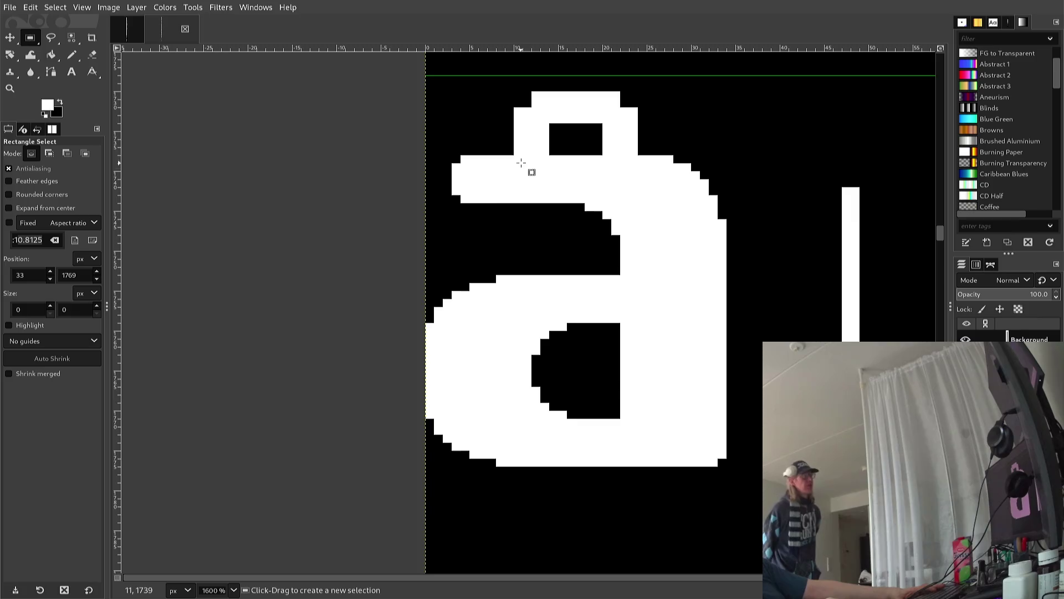
With the 1 px Pencil, trim stray pixels along the ring's top and inner top edge
left_click(495, 115, "ctrl")
left_click(510, 112, "ctrl")
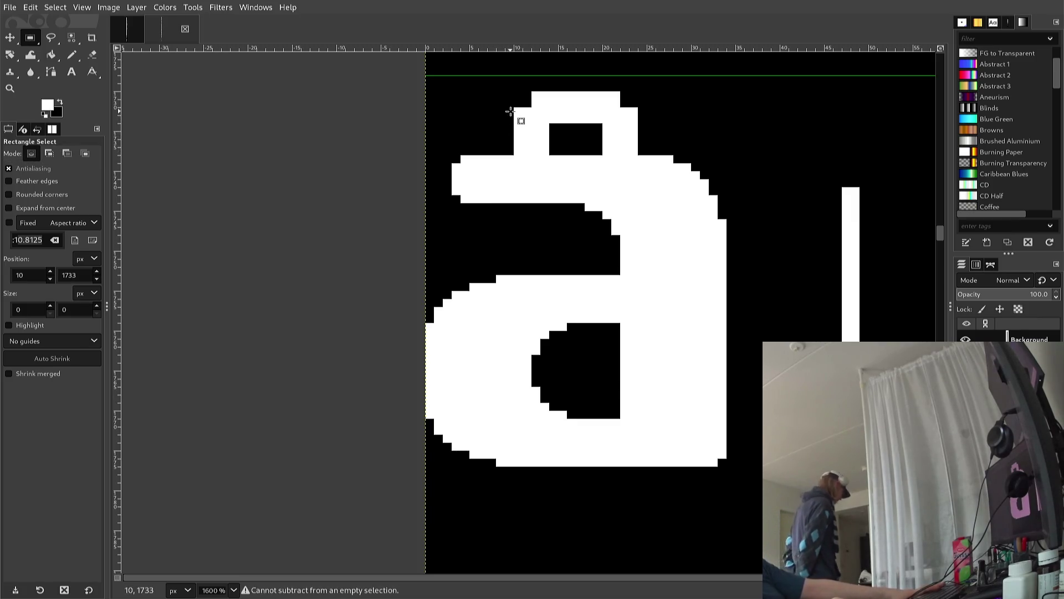
key("n")
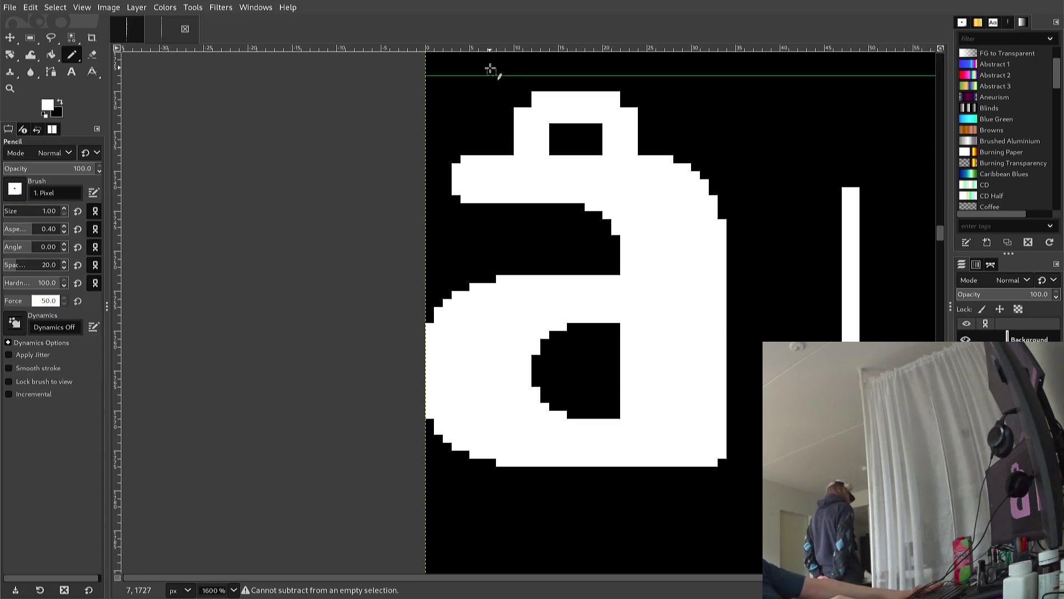
left_click(509, 111)
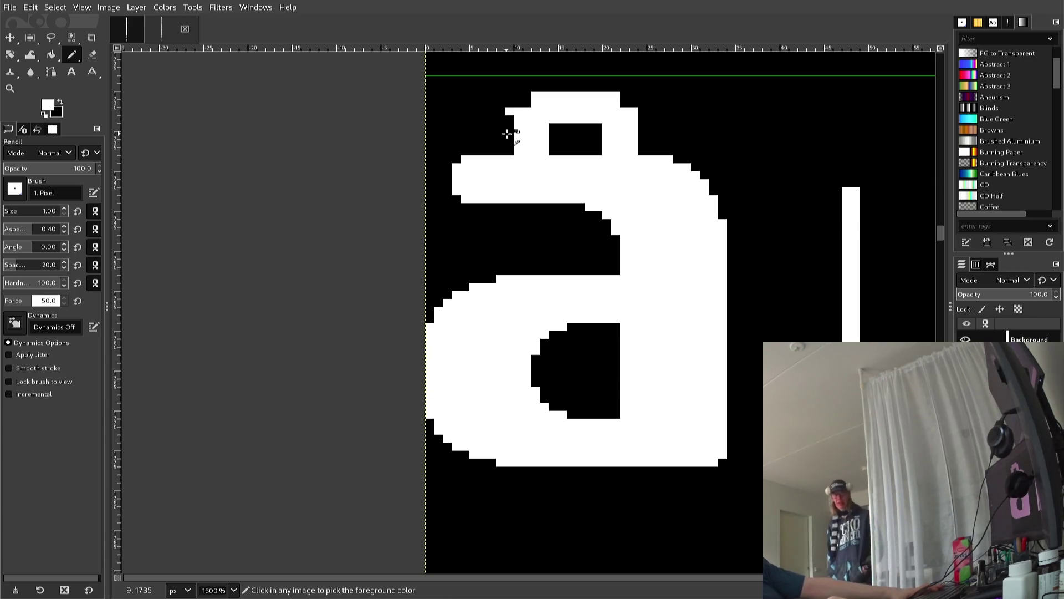
left_click(507, 134, "ctrl")
left_click(510, 111)
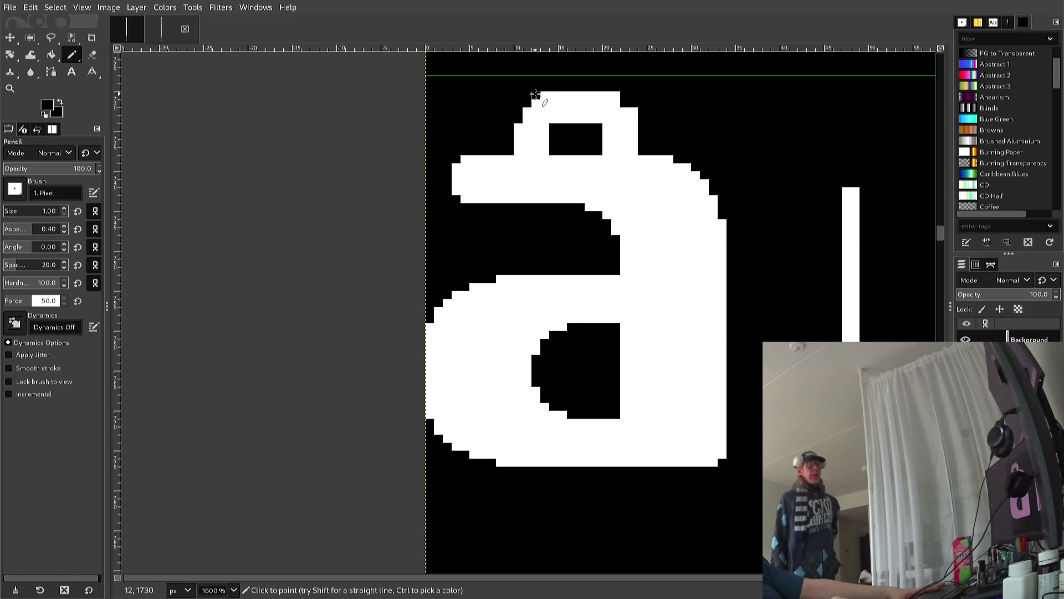
left_click(607, 94)
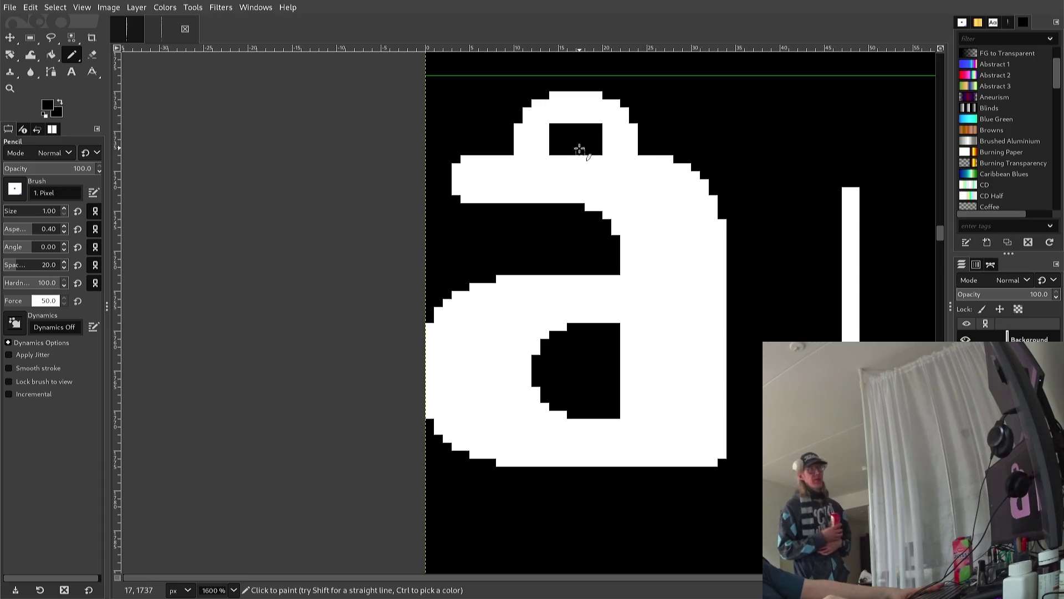
left_click_drag(561, 118, 572, 118)
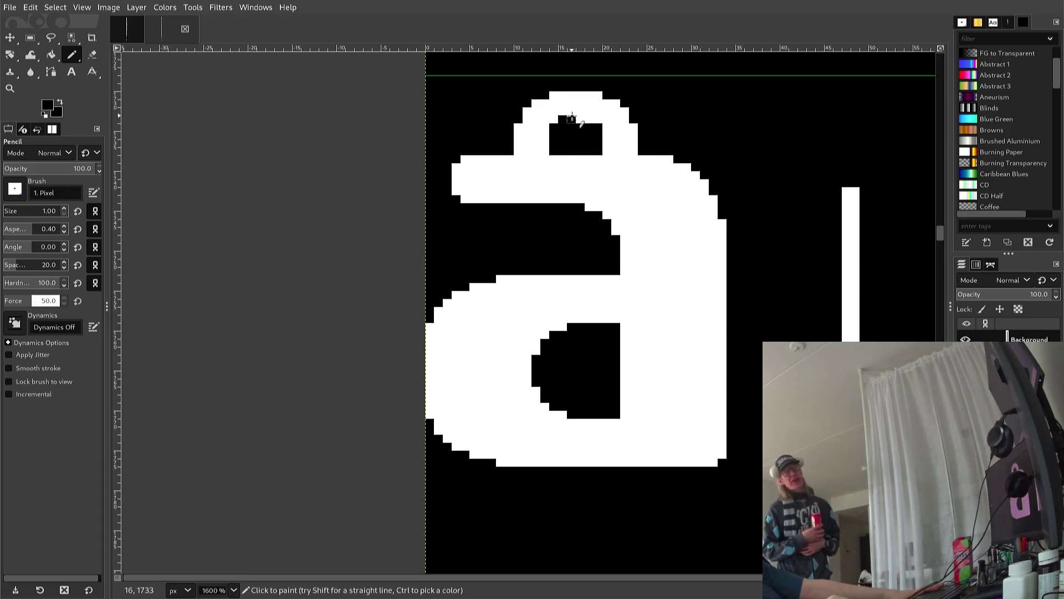
key("super")
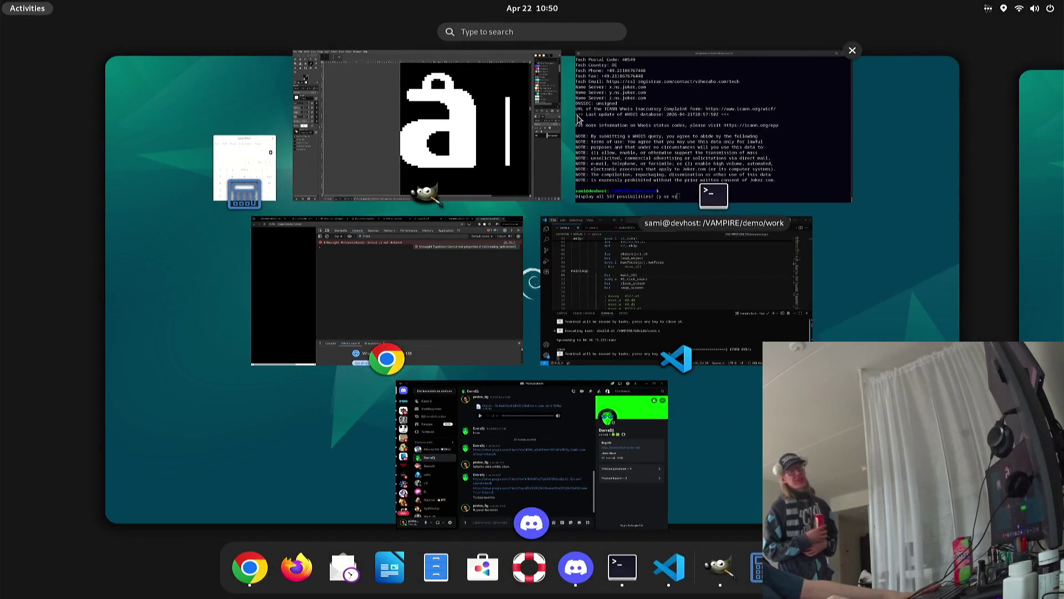
key("super")
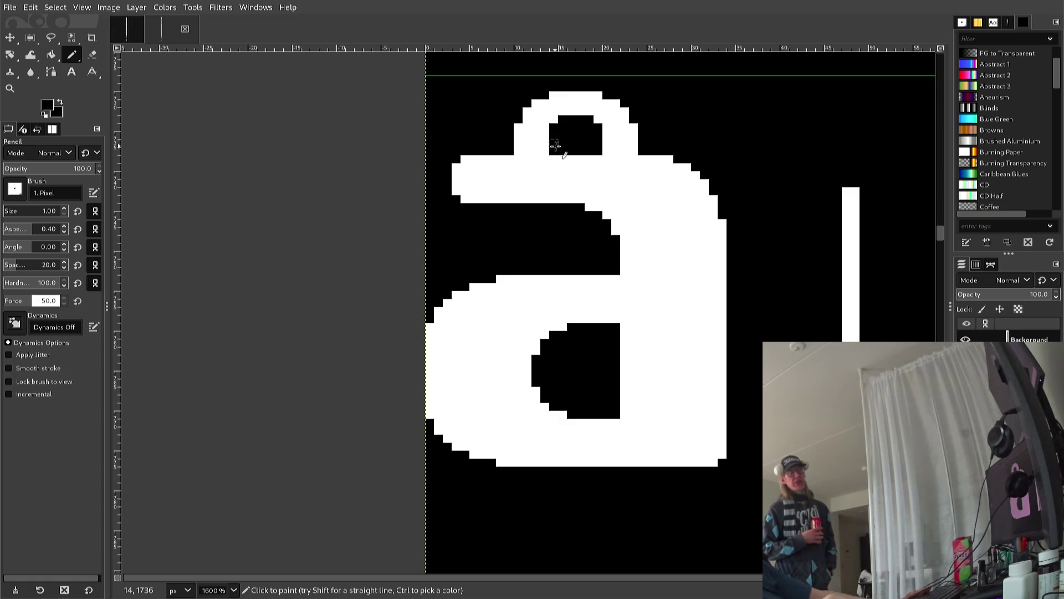
Pick white from the glyph and add or undo single pixels at the ring's hole corners and left edge
key("ctrl")
left_click(537, 130, "ctrl")
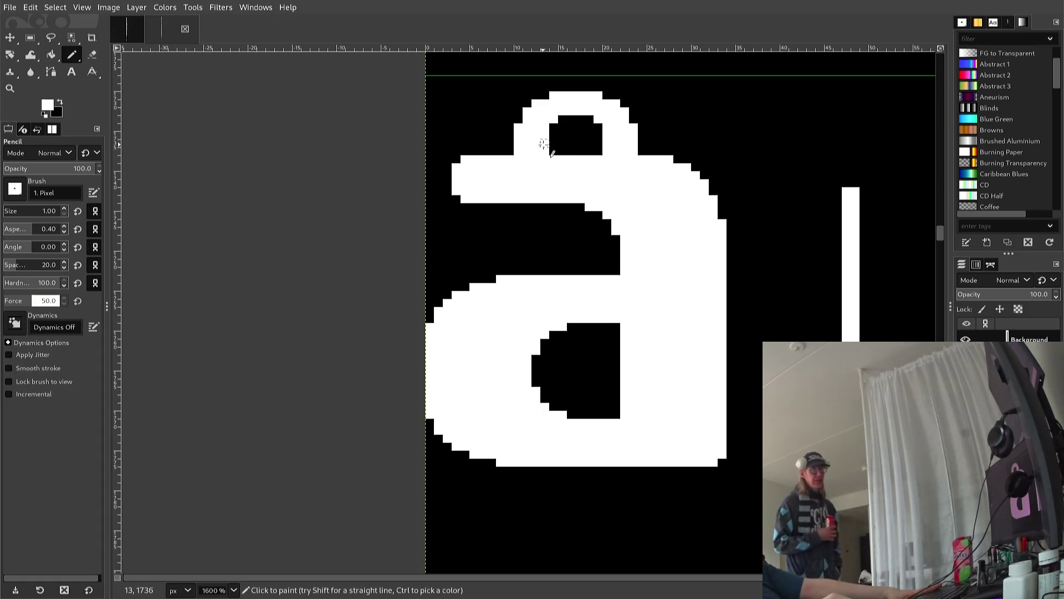
left_click(554, 130)
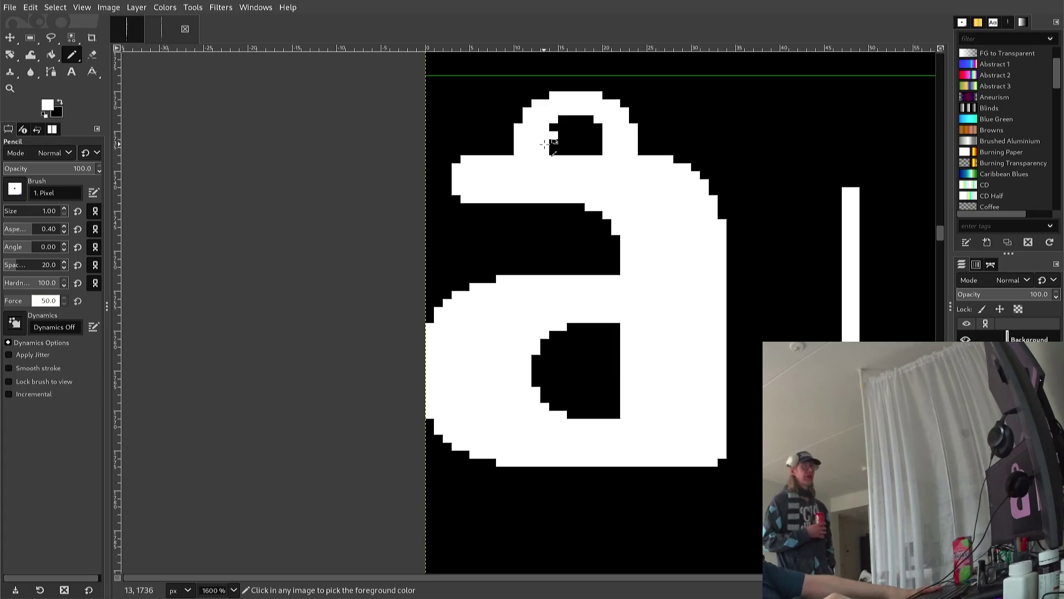
key("ctrl+z")
left_click(554, 151)
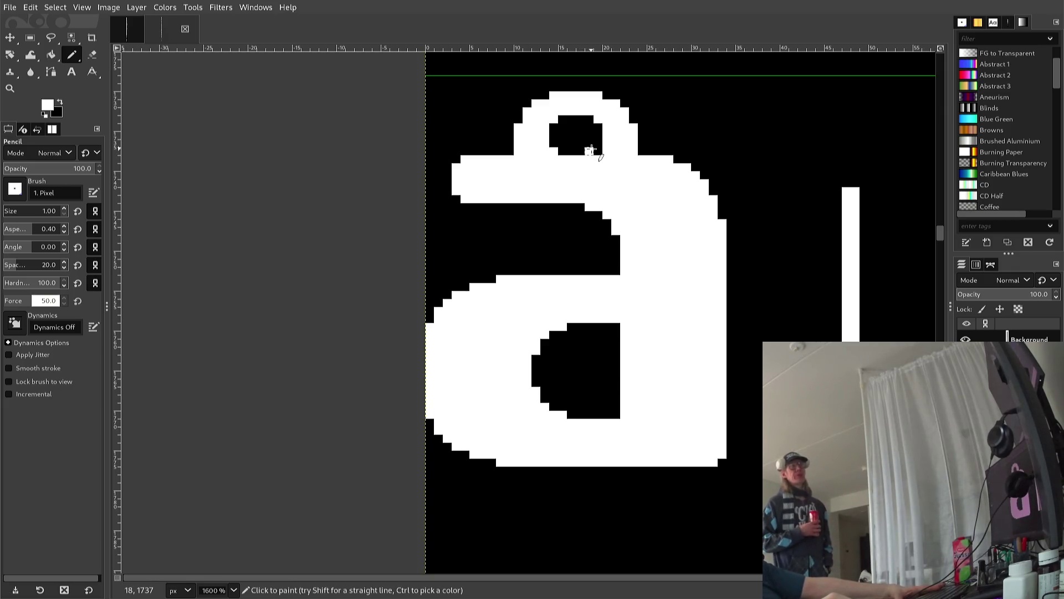
key("ctrl")
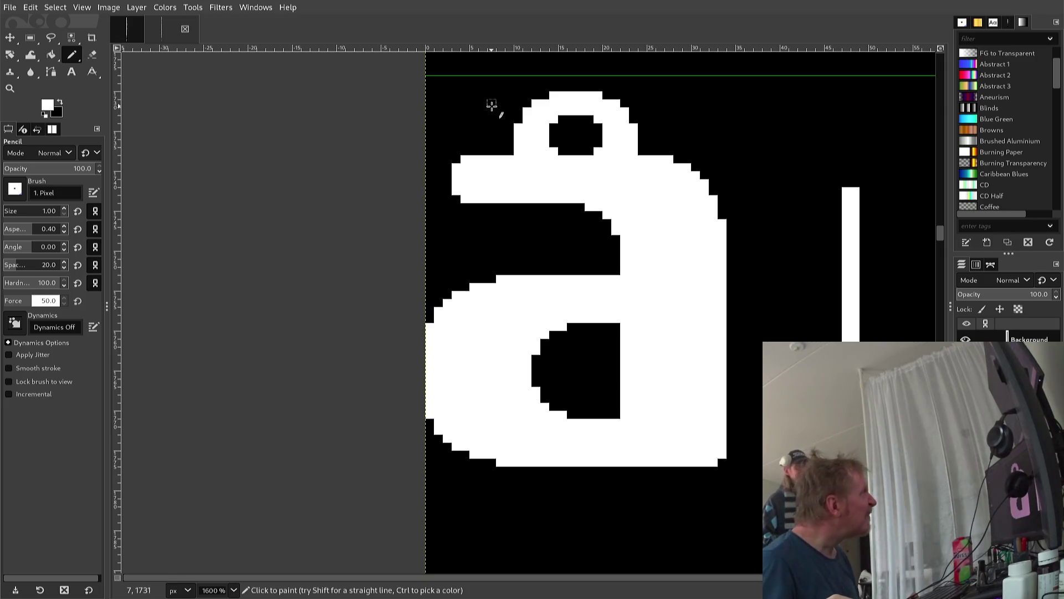
left_click(509, 142)
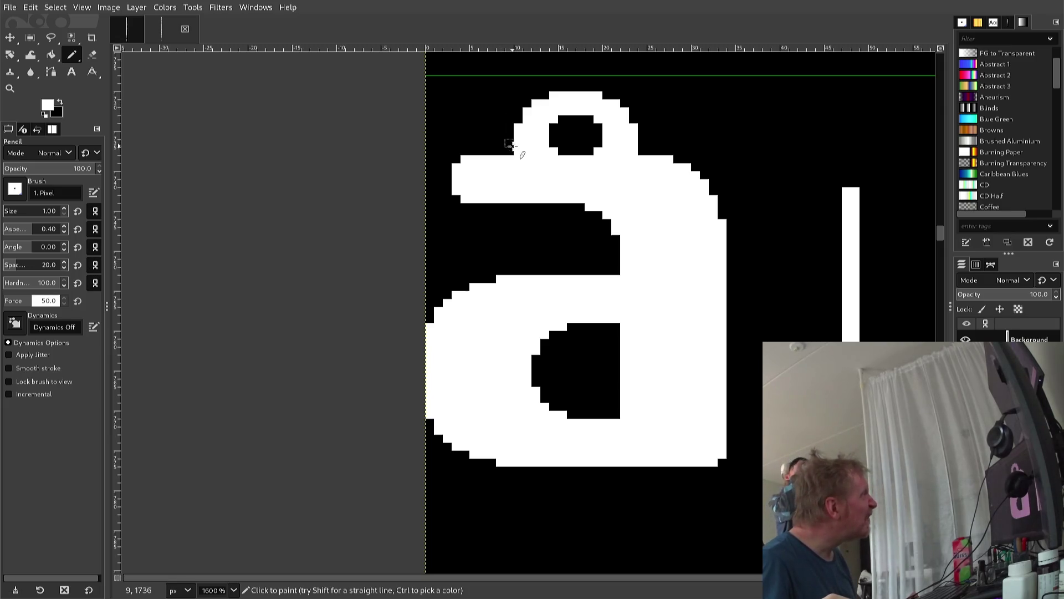
key("x")
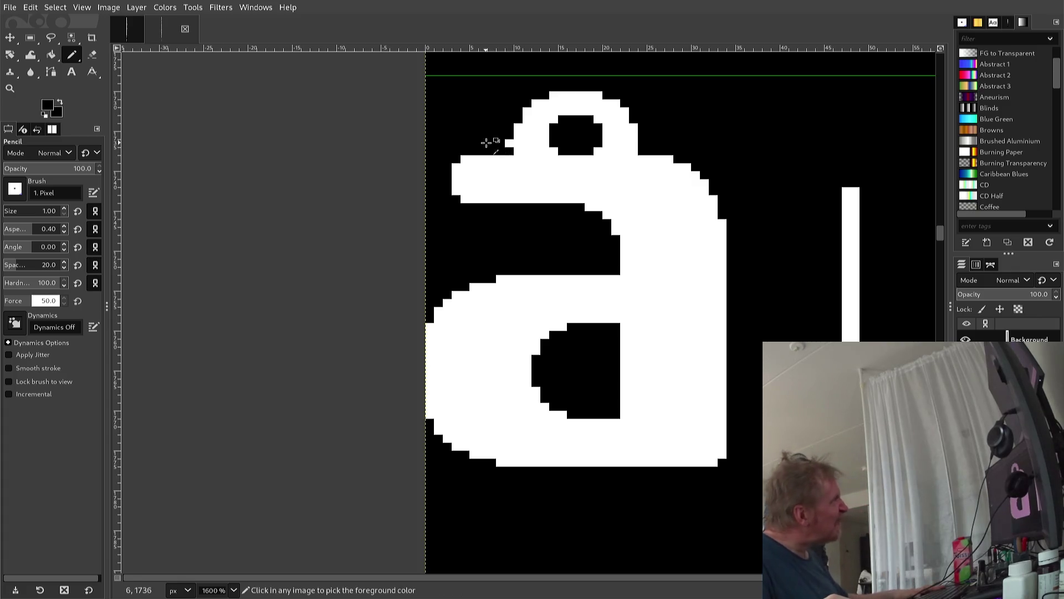
left_click(519, 136)
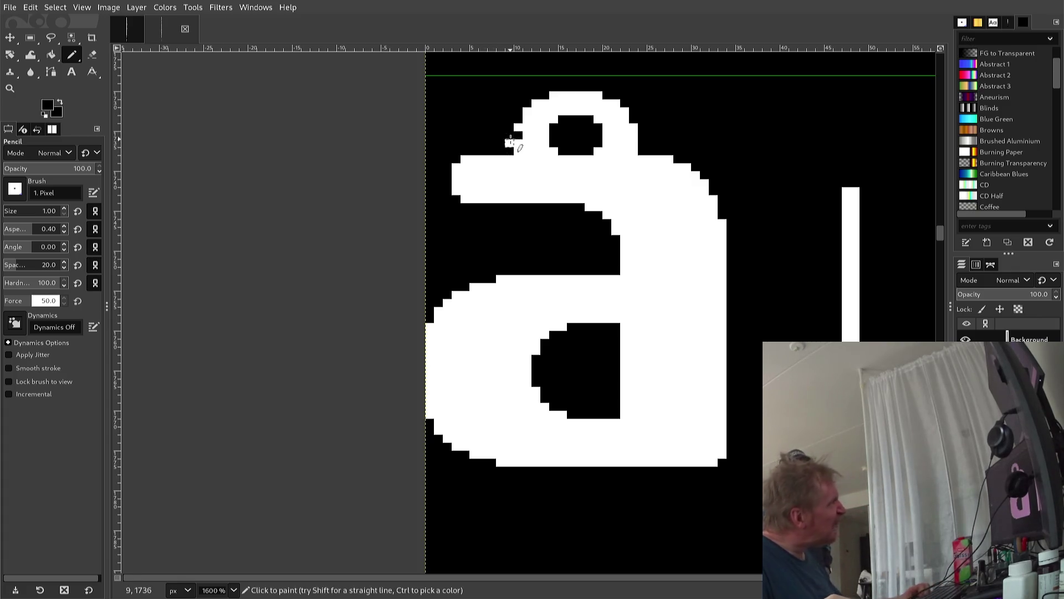
key("ctrl+z")
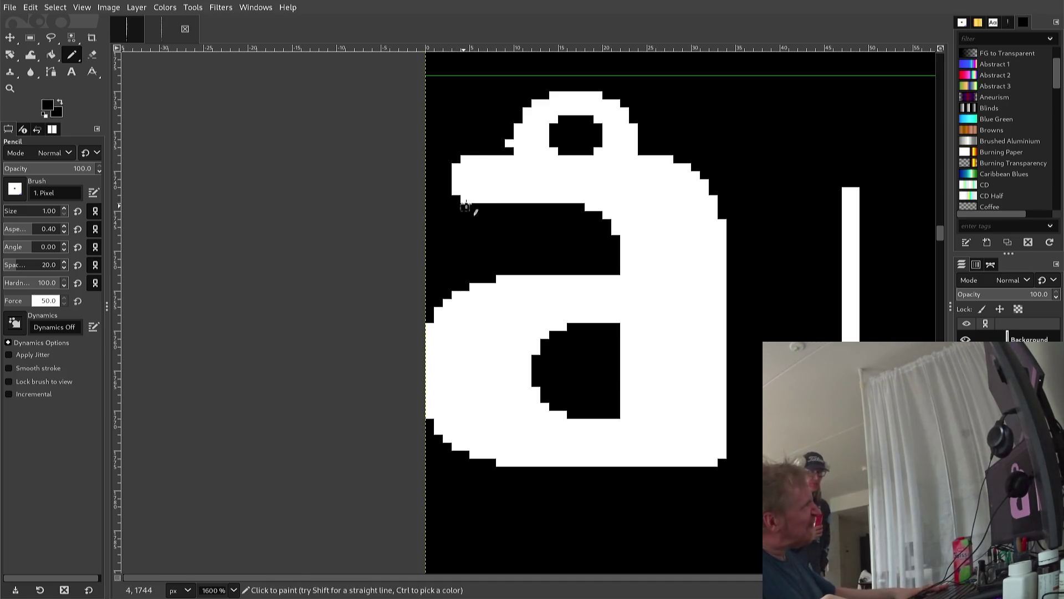
Paint the ring's bottom-left corner pixel black with the Pencil
left_click(518, 150)
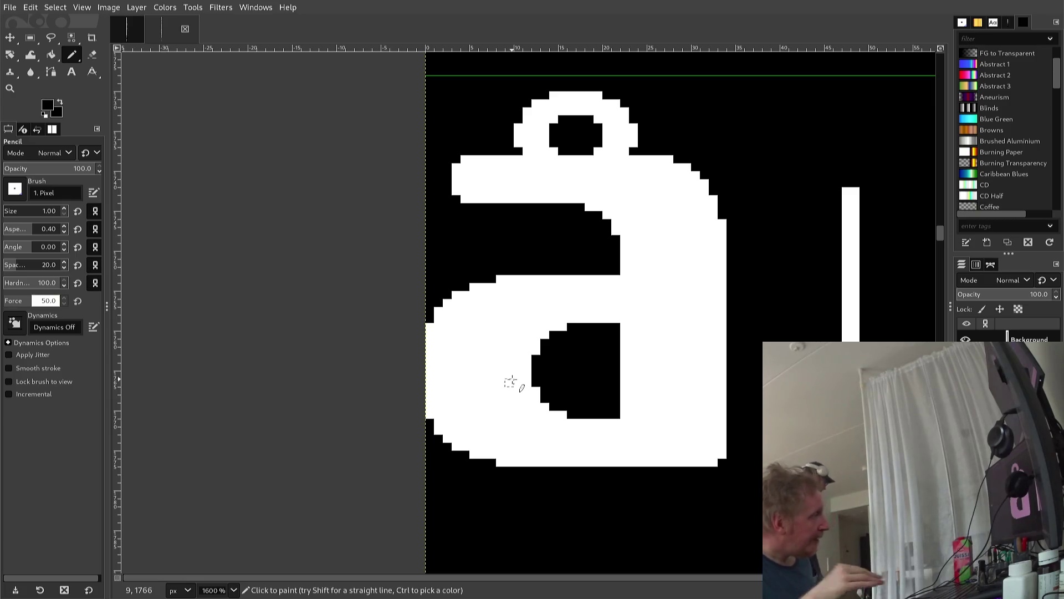
key("ctrl")
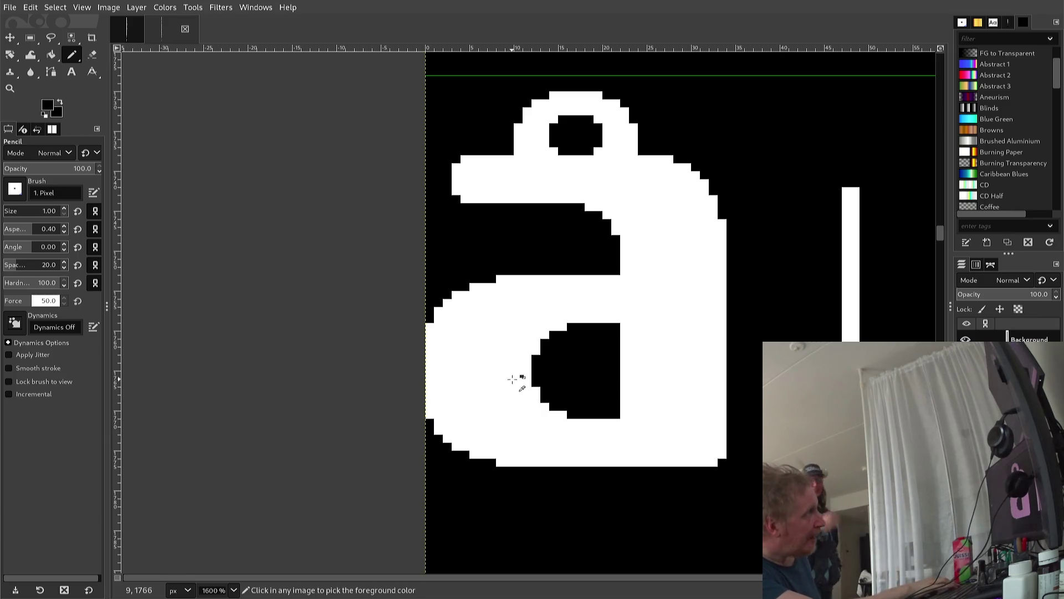
key("ctrl+z")
key("ctrl+z")
key("ctrl+z")
key("ctrl+z")
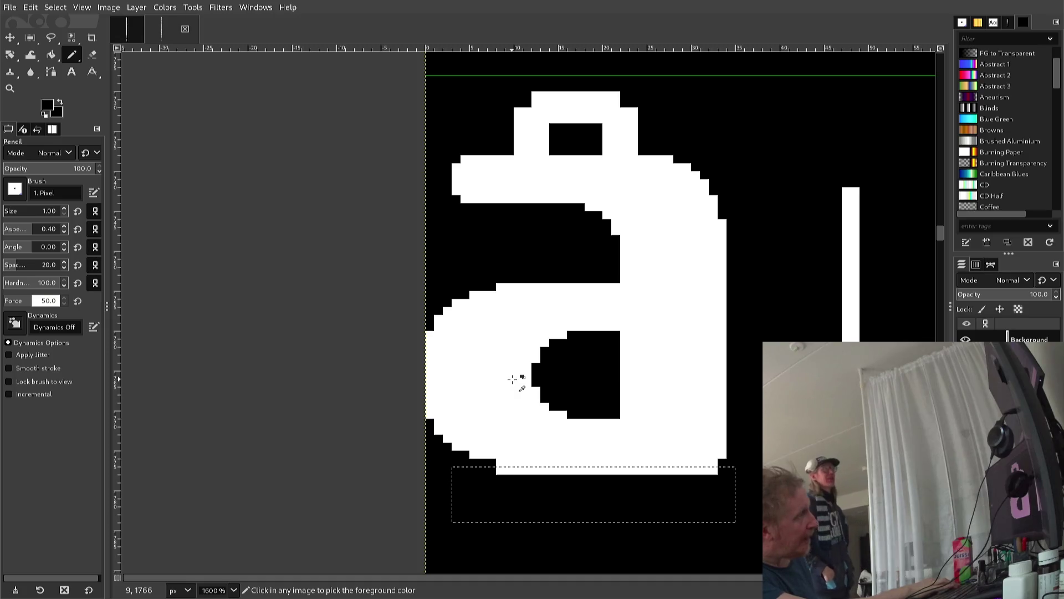
key("ctrl+z")
key("ctrl+z")
key("ctrl+z")
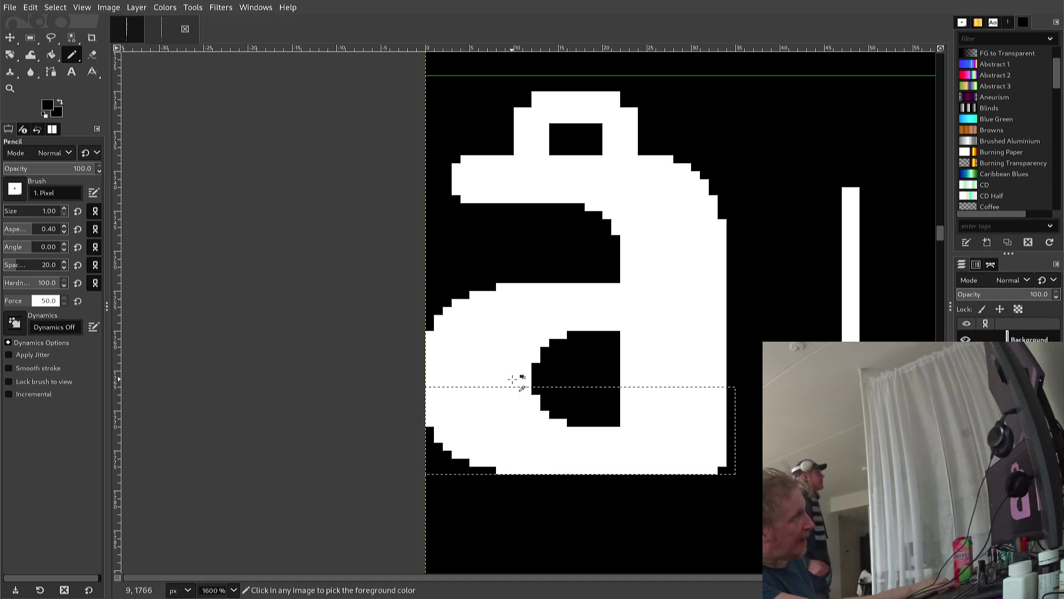
key("ctrl+z")
key("ctrl+z")
key("ctrl+z")
key("ctrl+z")
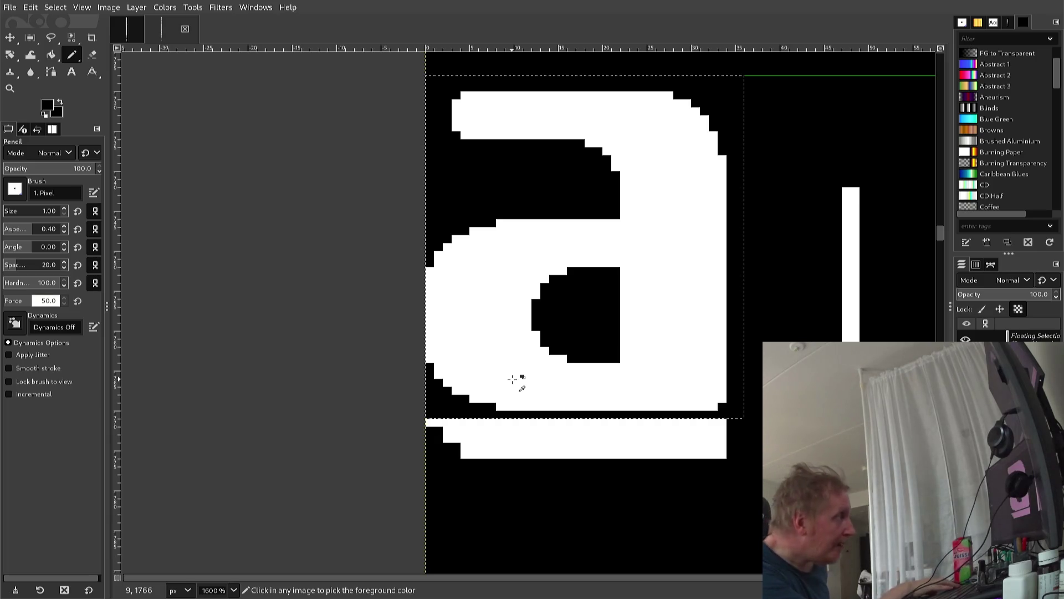
key("ctrl+shift+z")
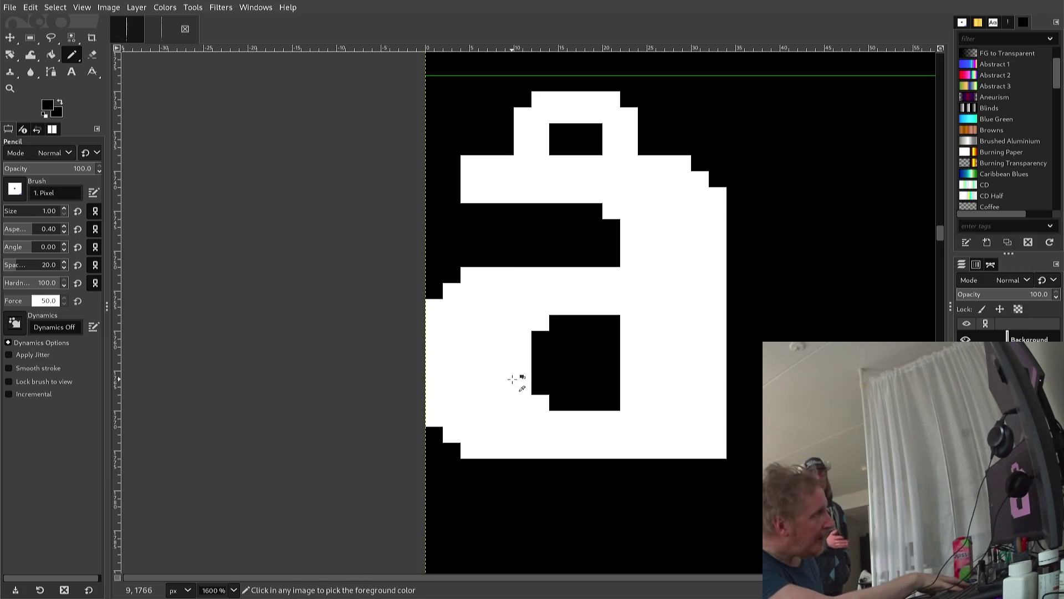
key("ctrl+z")
key("ctrl+z")
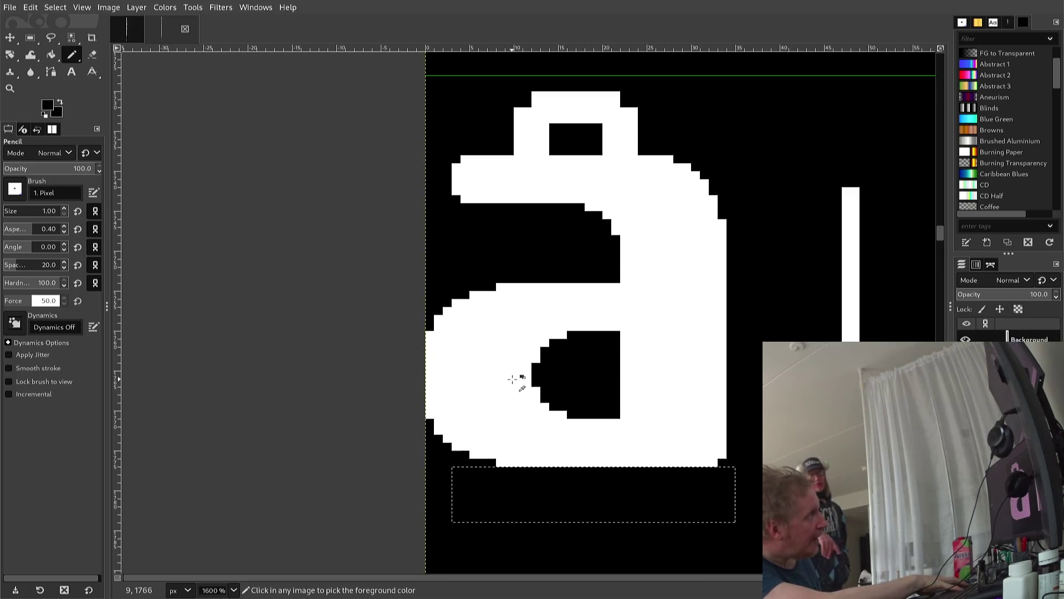
key("ctrl+z")
key("ctrl+z")
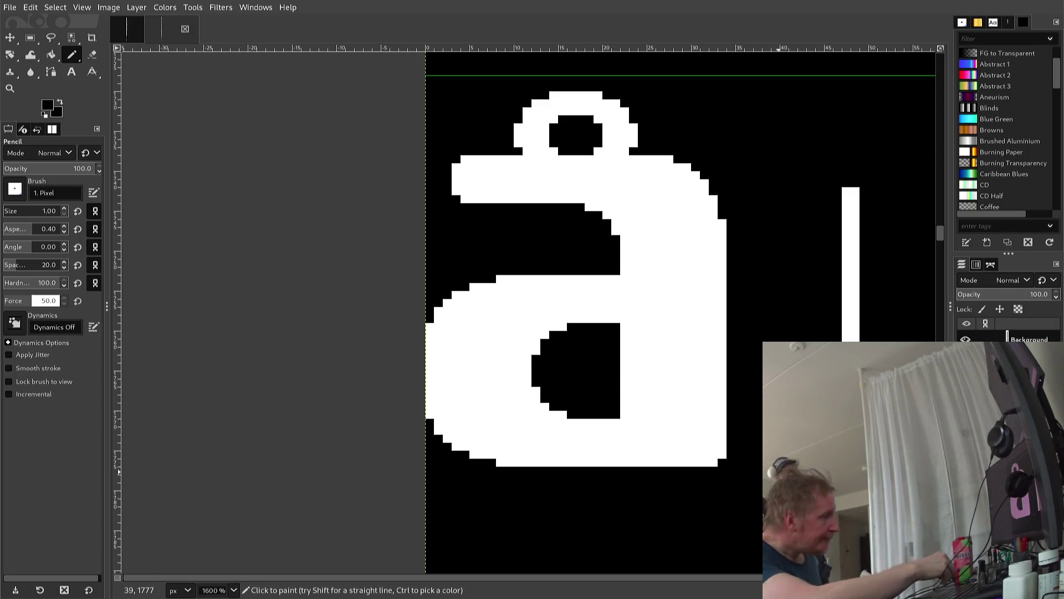
Cut the å body and paste it back two pixels higher, anchored beneath the ring
key("r")
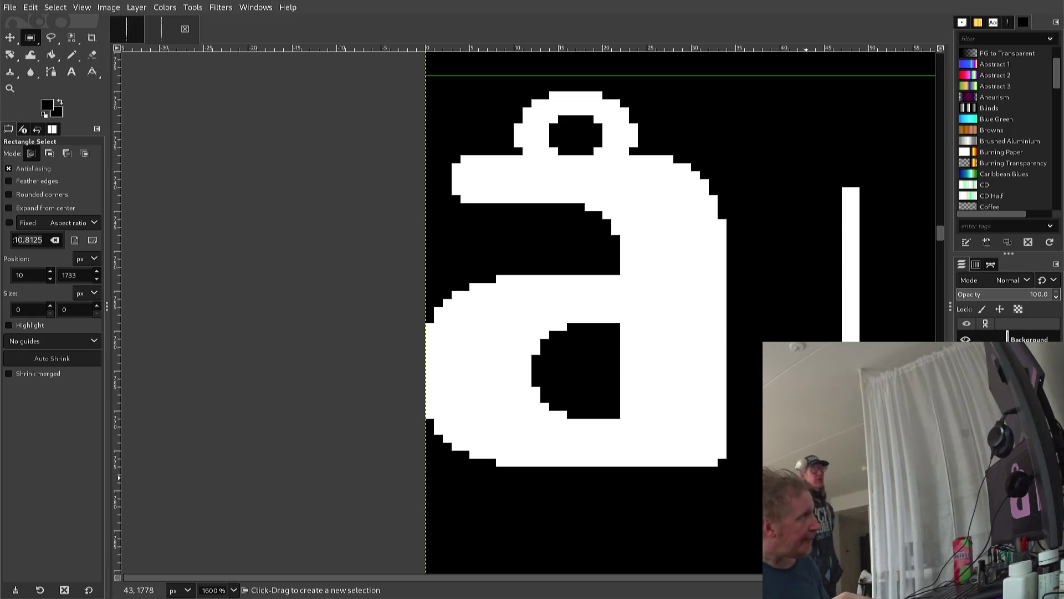
left_click_drag(807, 474, 462, 307)
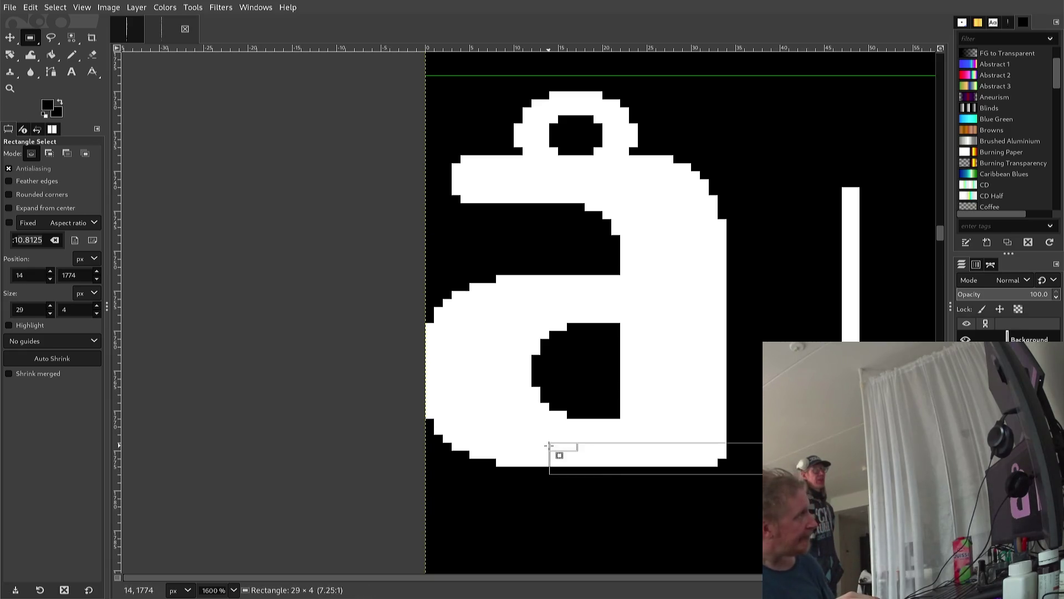
scroll(462, 307, "up", 3)
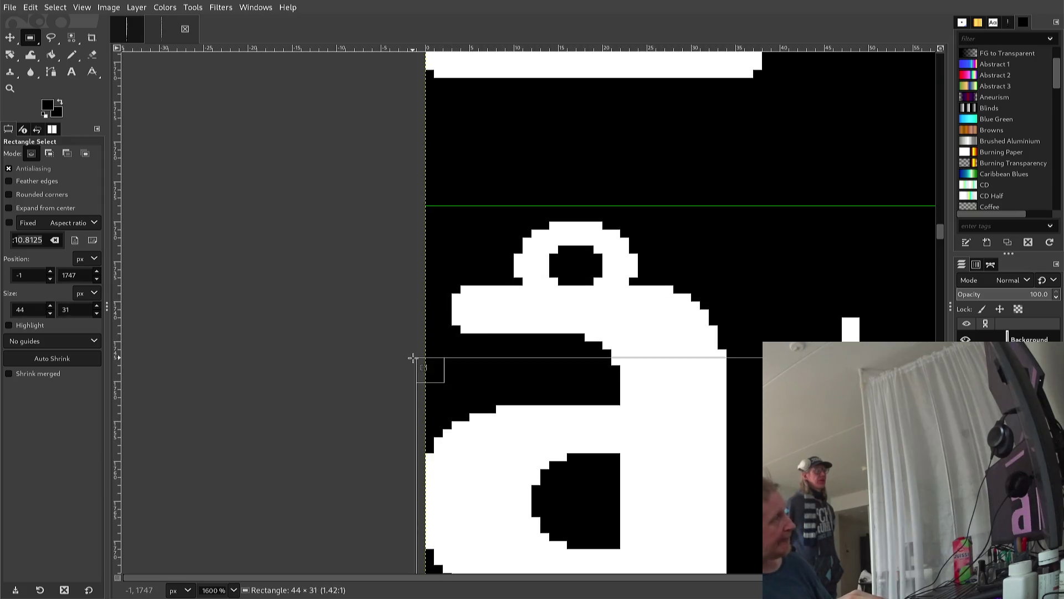
left_click_drag(462, 308, 404, 386)
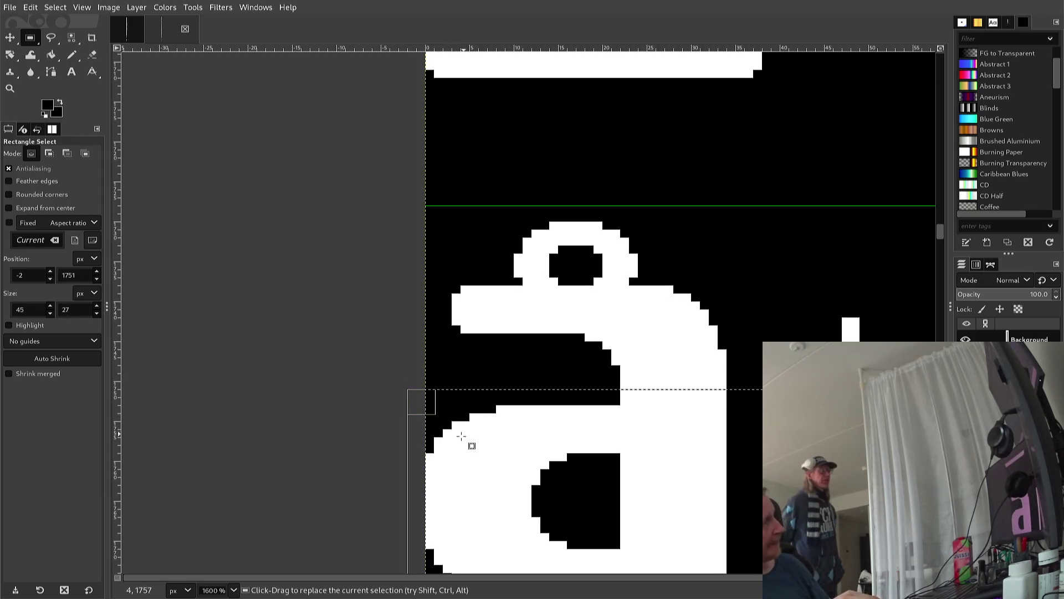
scroll(461, 437, "up", 2)
scroll(456, 456, "down", 3)
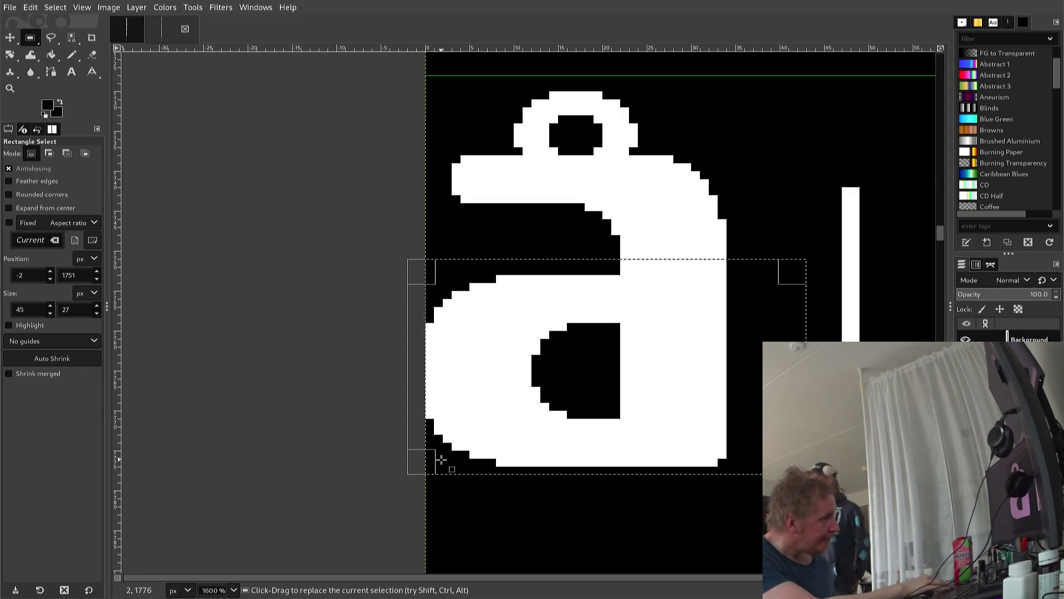
key("ctrl")
key("ctrl+x")
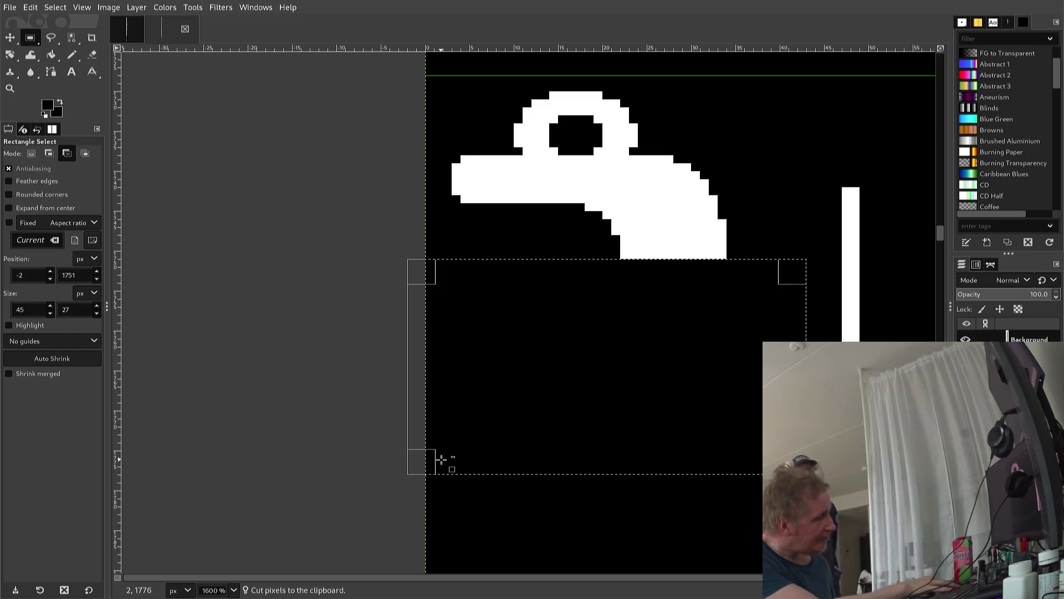
key("ctrl+v")
key("Up")
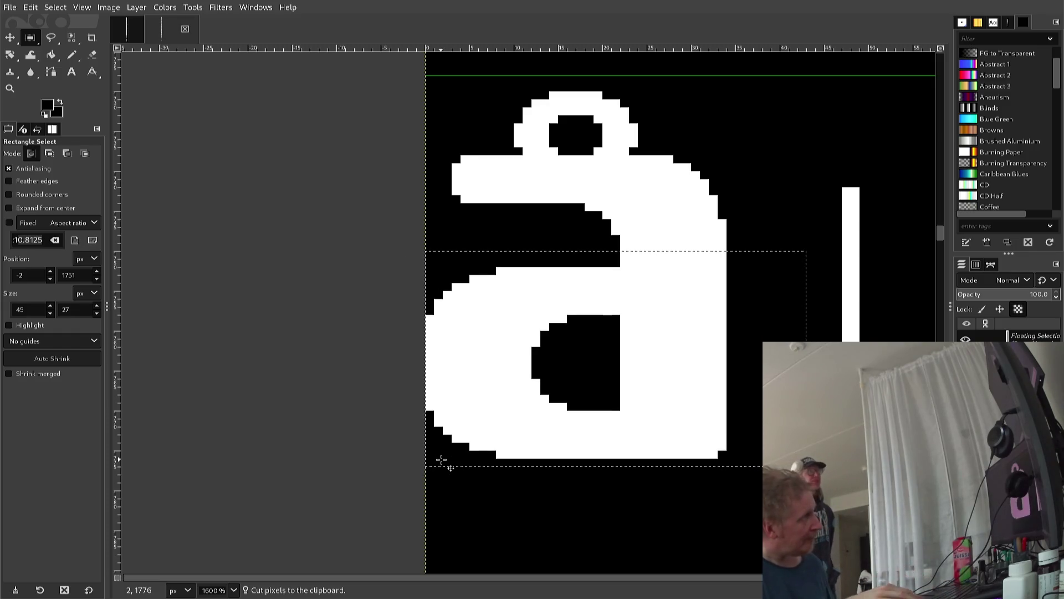
key("Up")
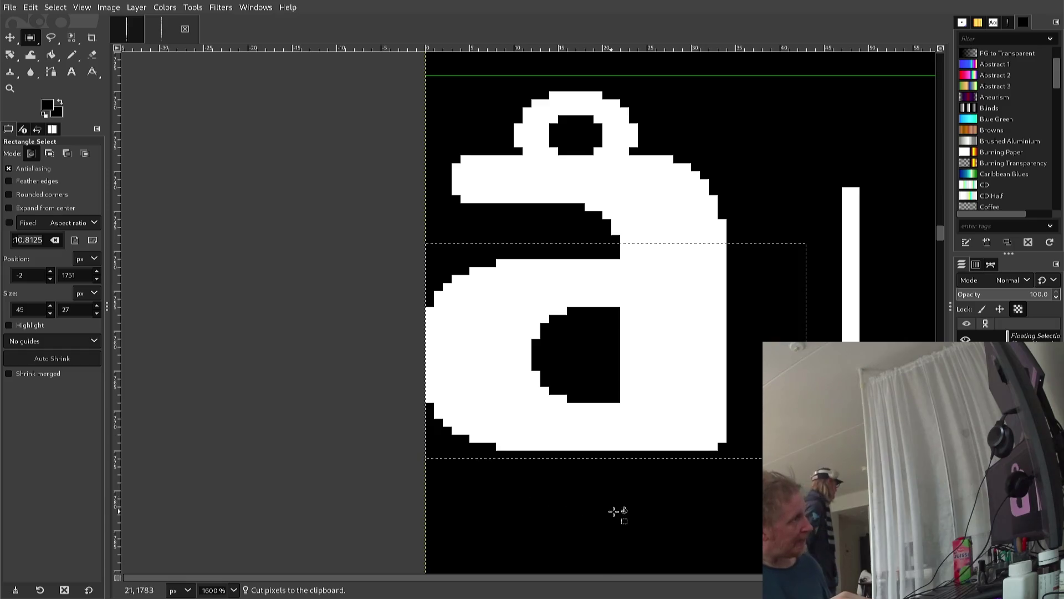
left_click(683, 493)
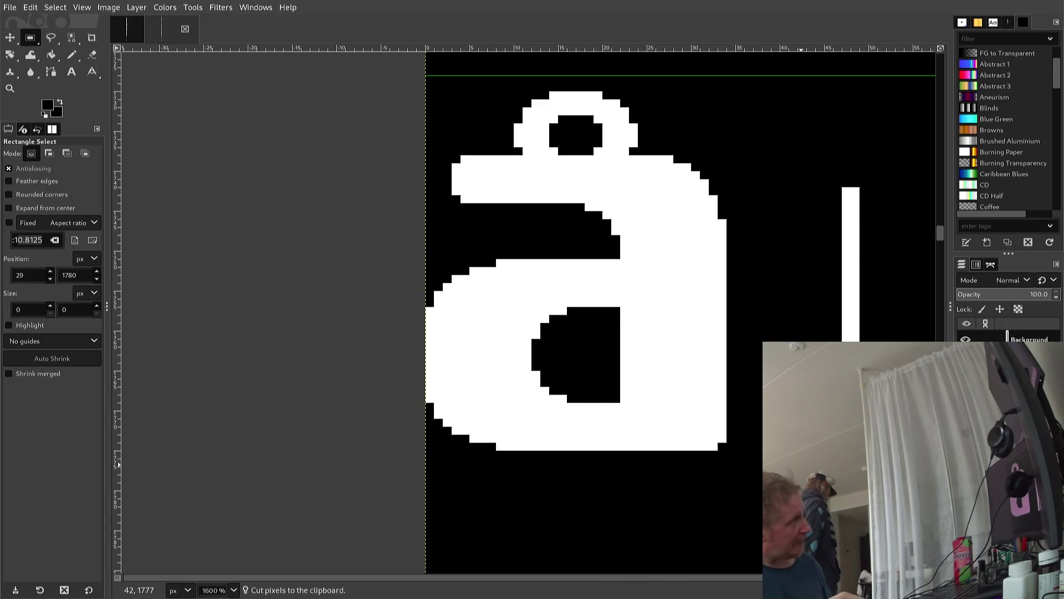
Erase the thin white vertical bar beside the glyph to black and deselect
left_click_drag(820, 504, 887, 179)
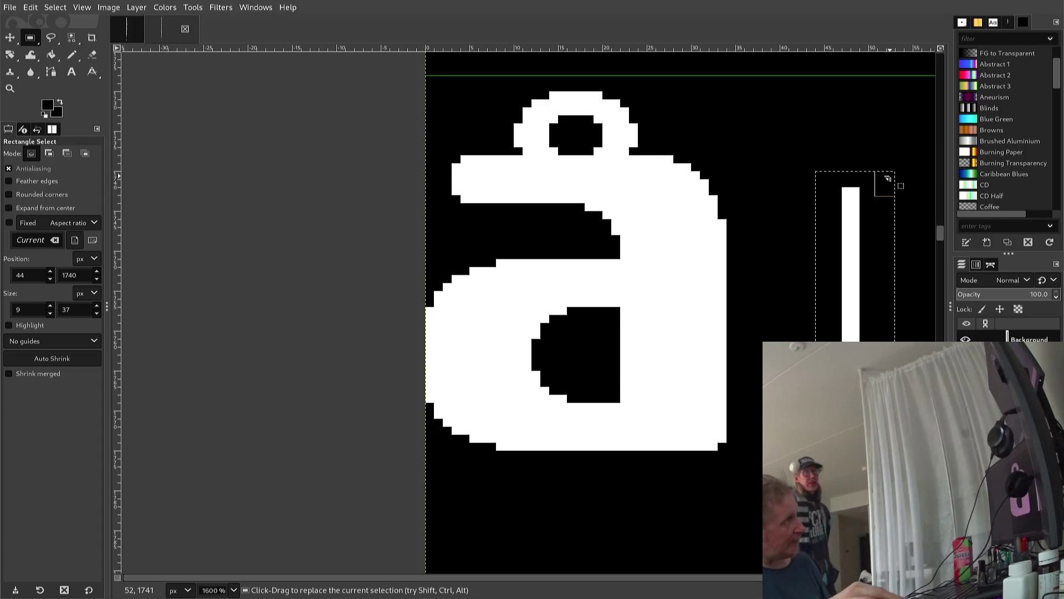
key("Delete")
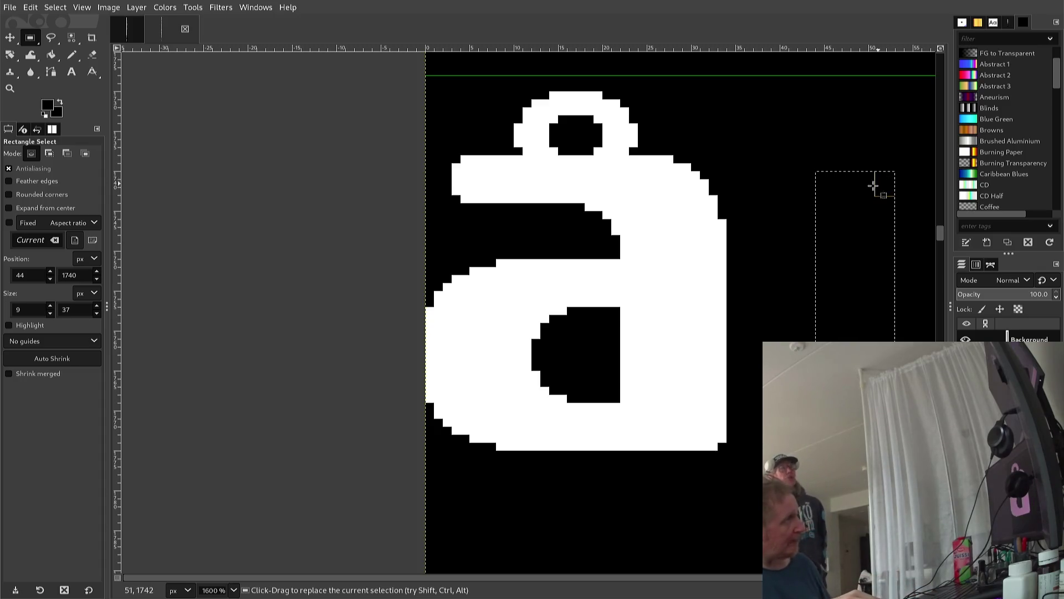
left_click(775, 253)
Select the accented a's body, widen the selection one pixel left, and copy it
scroll(766, 321, "down", 3)
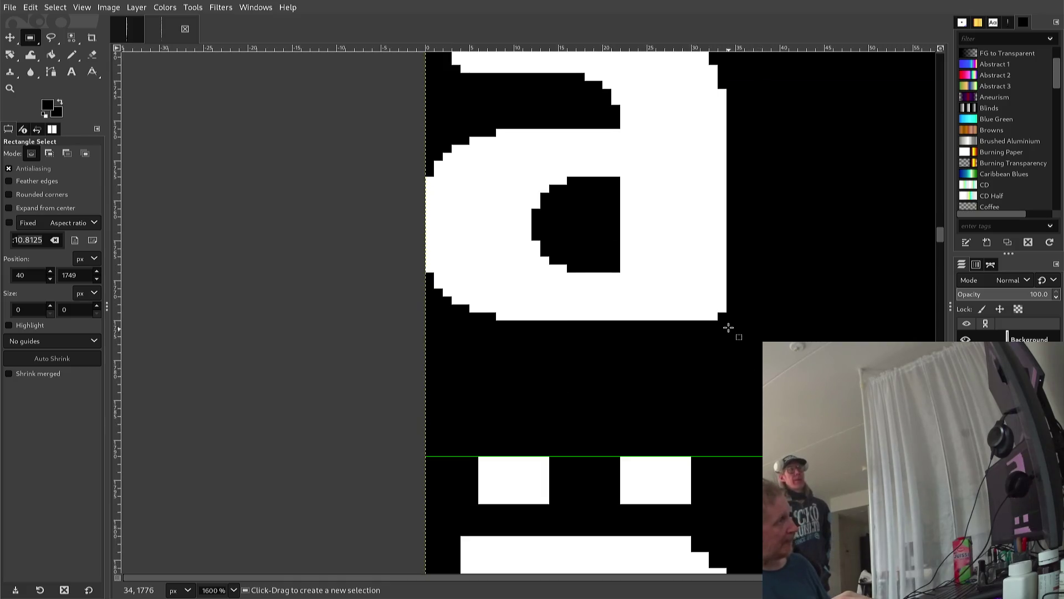
left_click_drag(728, 329, 431, 162)
scroll(637, 278, "up", 3)
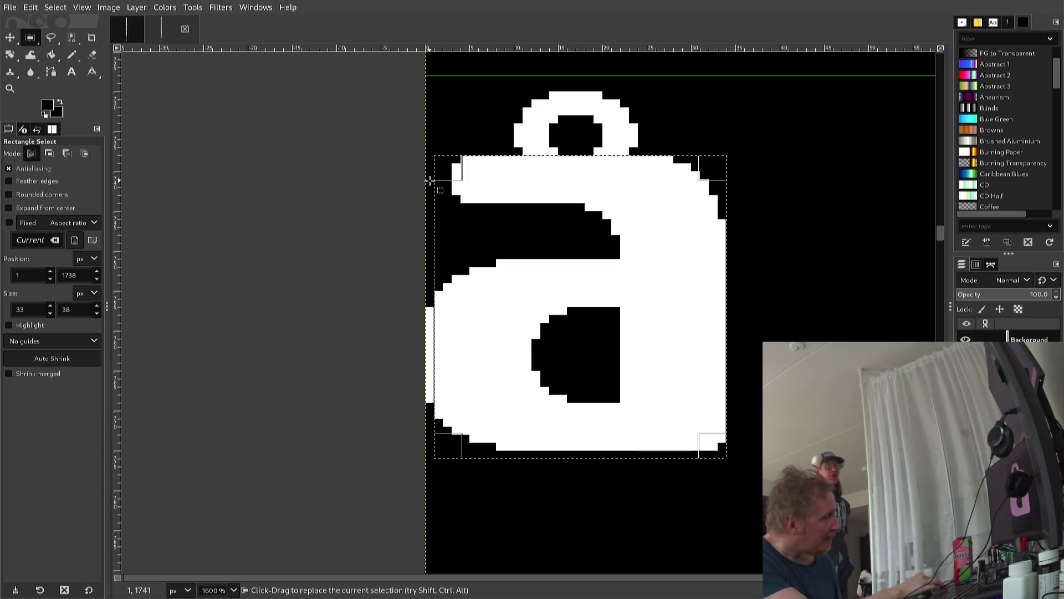
key("ctrl+c")
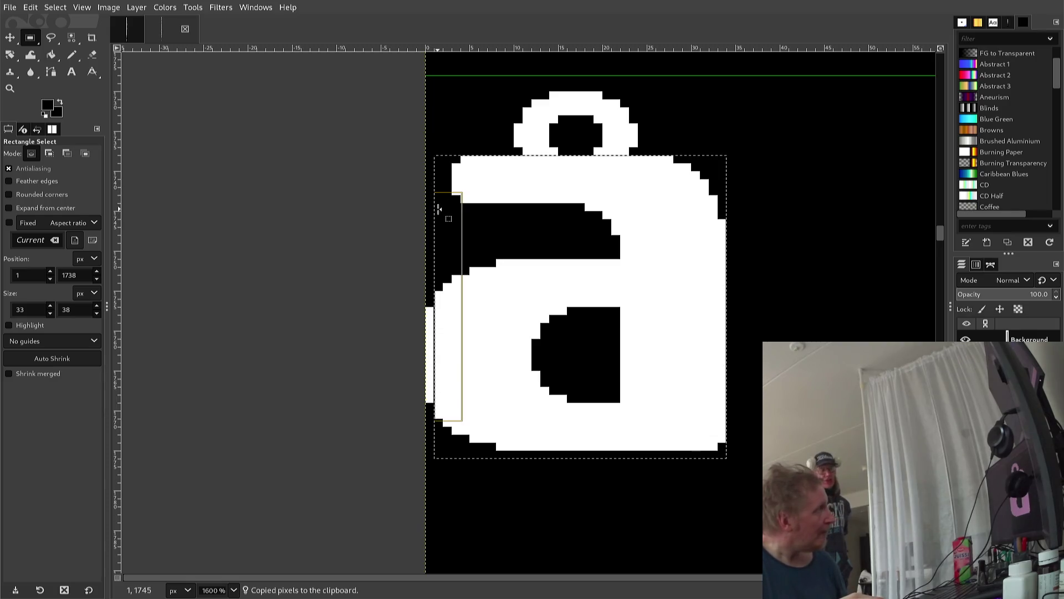
key("Left")
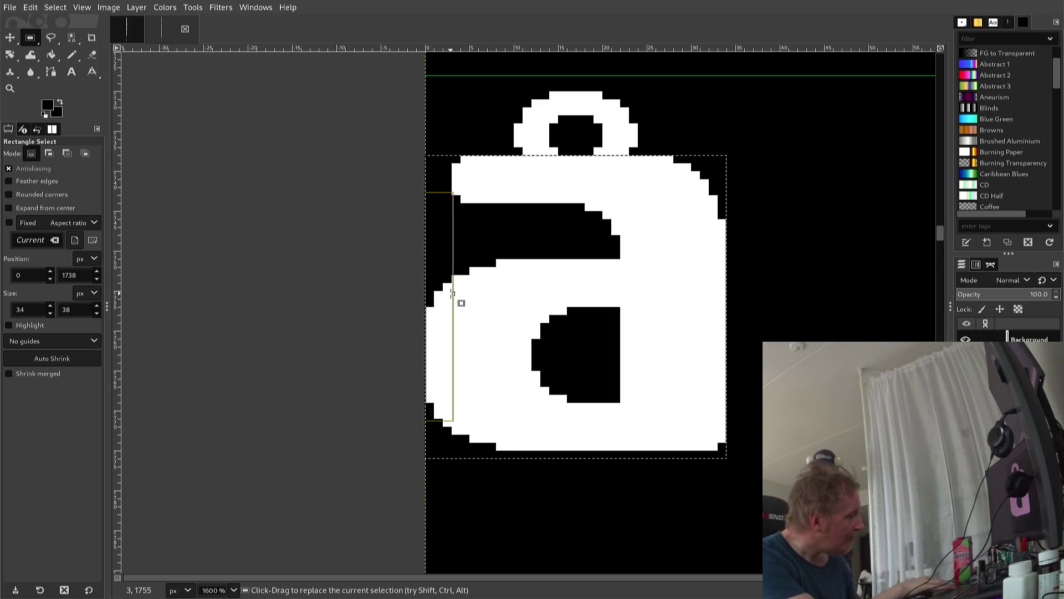
key("ctrl+c")
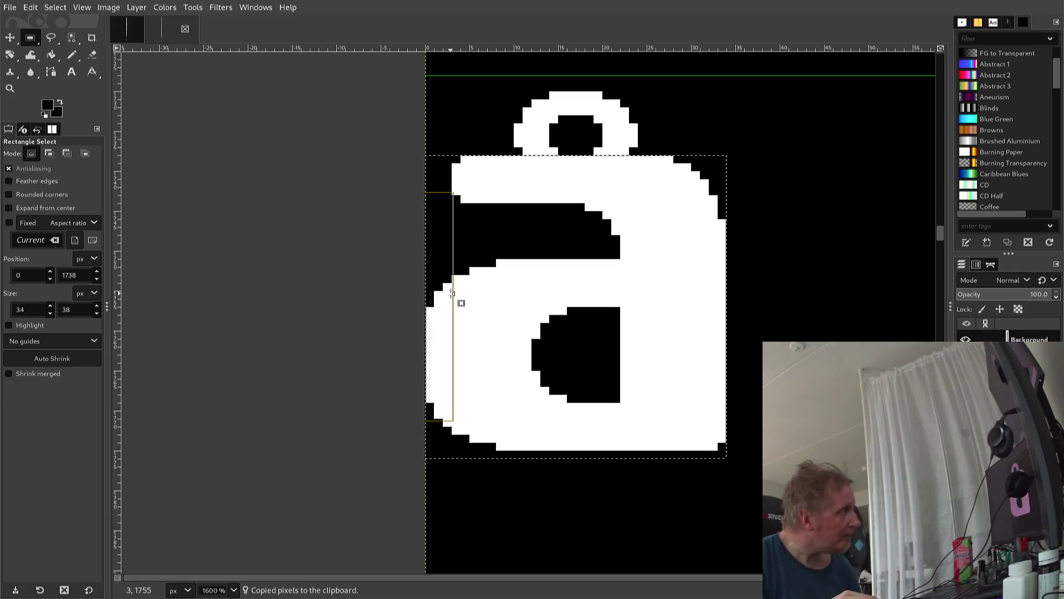
Paste the a body onto the ä, align it under the dots, and anchor it
scroll(435, 356, "down", 2)
scroll(435, 356, "down", 1)
scroll(436, 382, "down", 1)
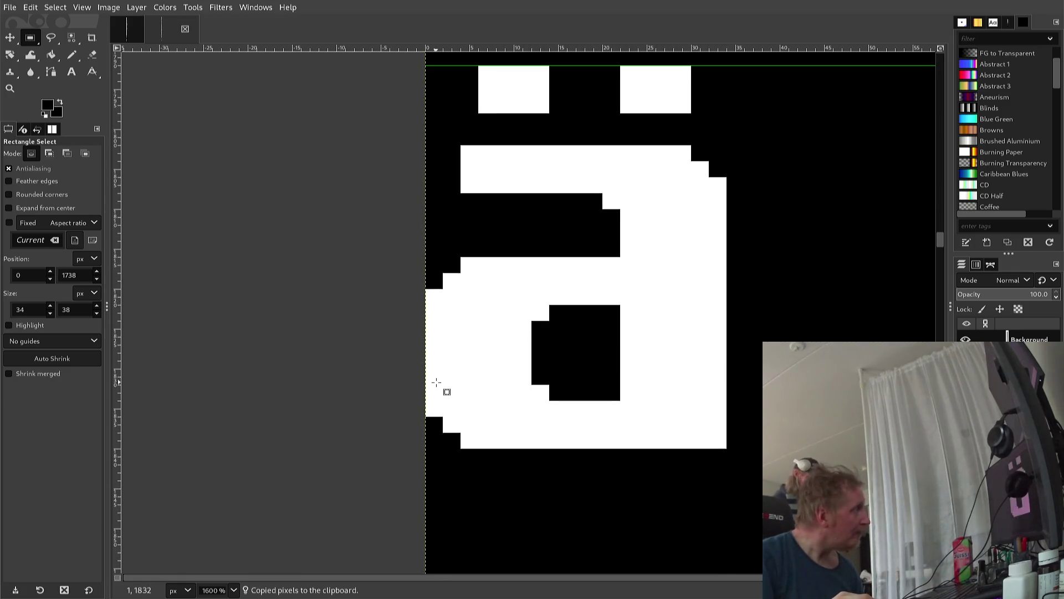
scroll(435, 381, "up", 1)
scroll(428, 396, "down", 1)
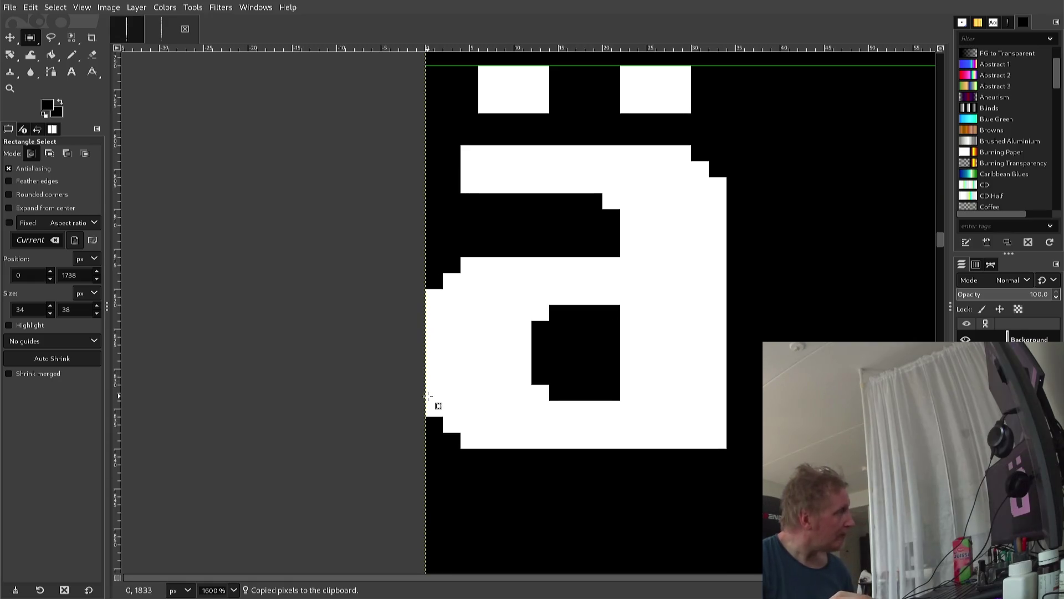
key("ctrl+v")
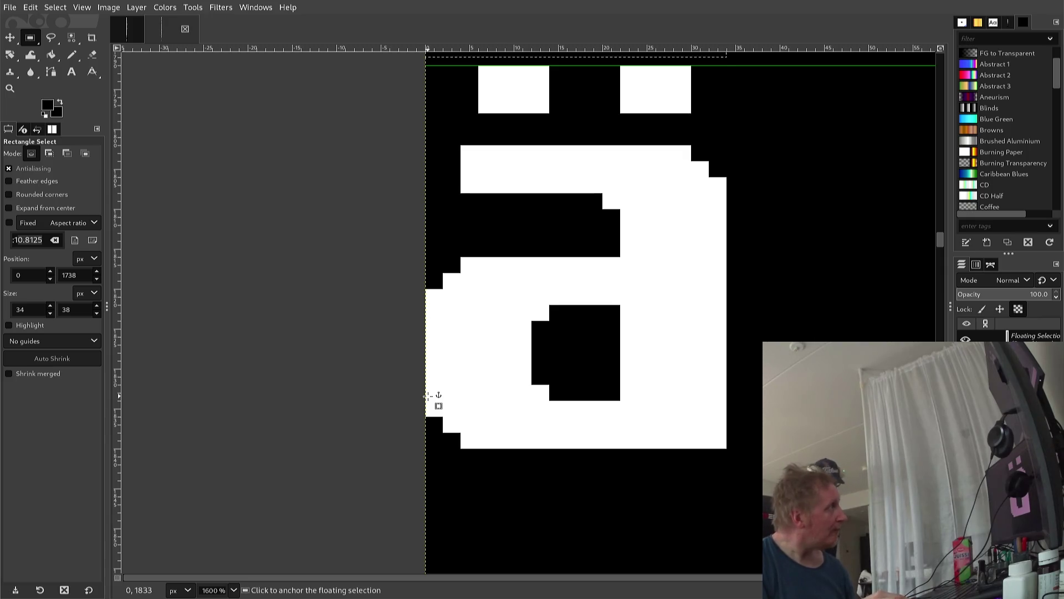
key("Down")
key("Down")
key("Down")
key("Down")
key("Down")
key("Down")
key("Down")
key("Down")
key("Down")
key("Down")
key("Down")
key("Down")
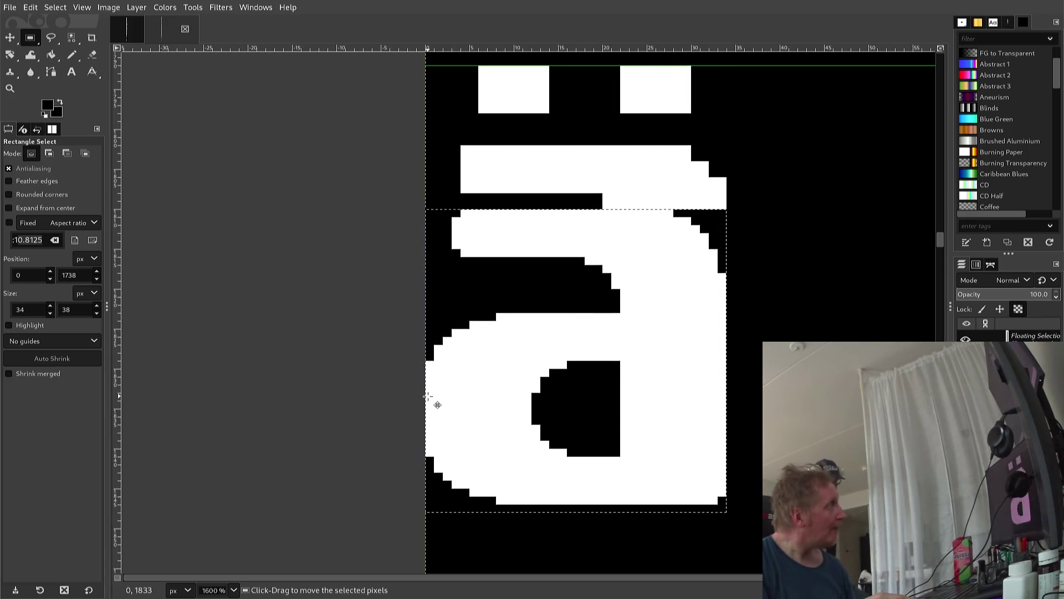
key("Up")
key("Up")
key("Up")
key("Up")
key("Up")
key("Up")
key("Up")
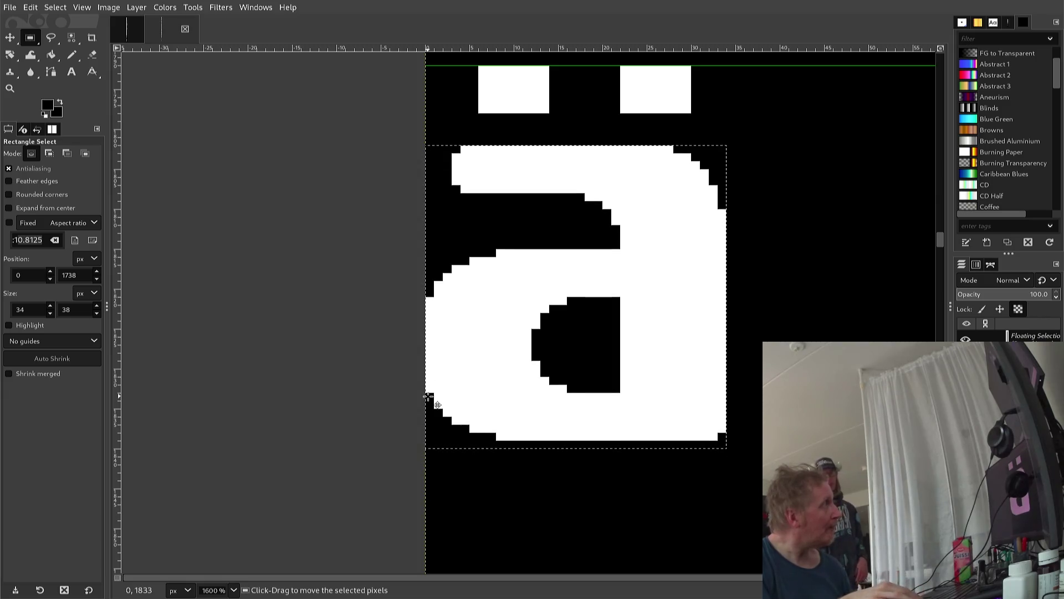
key("Up")
key("Down")
key("Up")
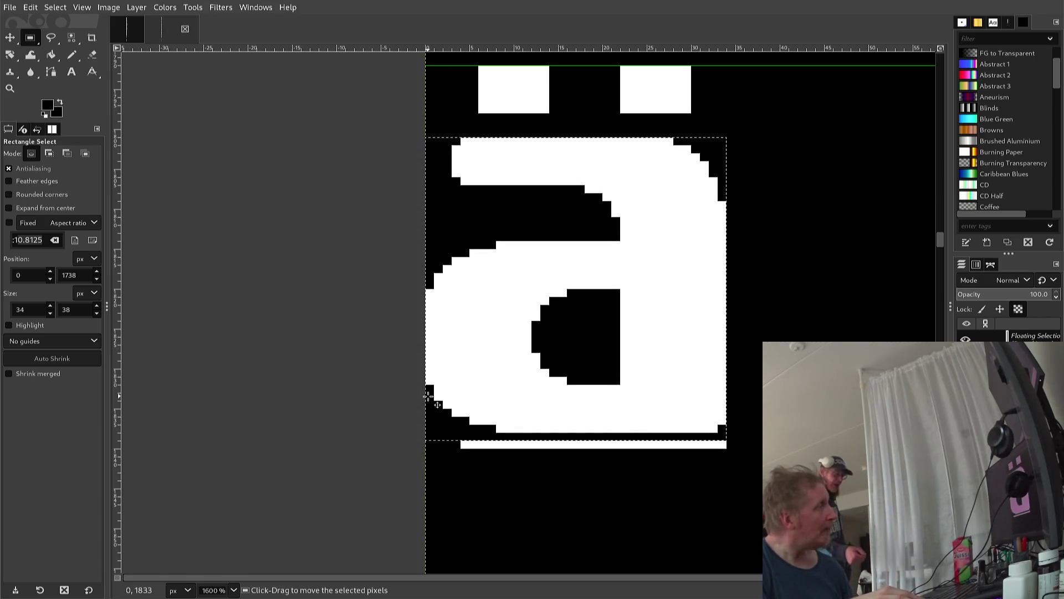
key("Down")
key("Down")
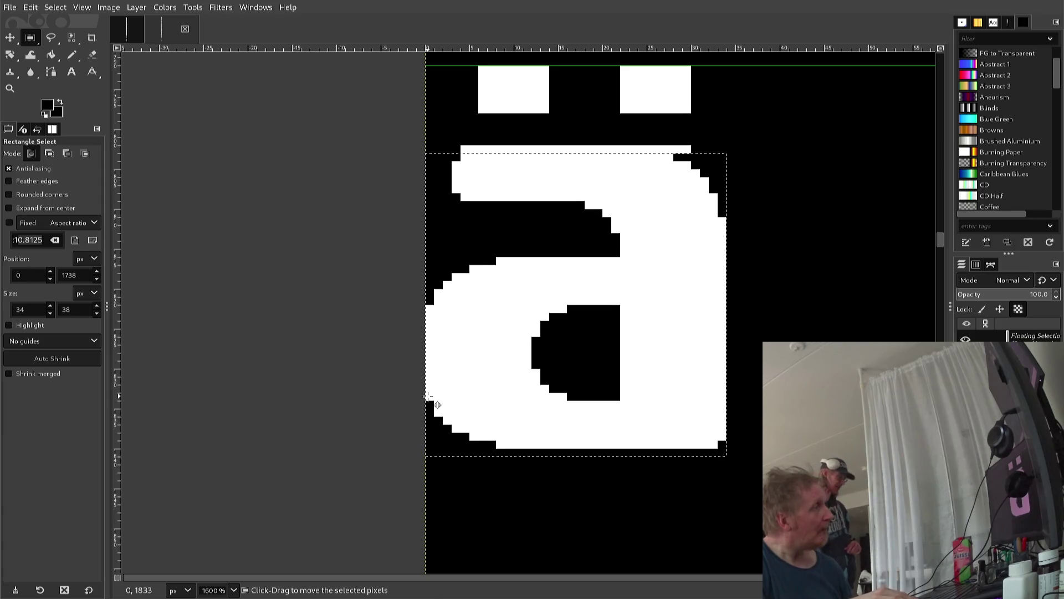
key("Down")
key("Down")
key("Down")
key("Down")
key("Down")
key("Down")
key("Down")
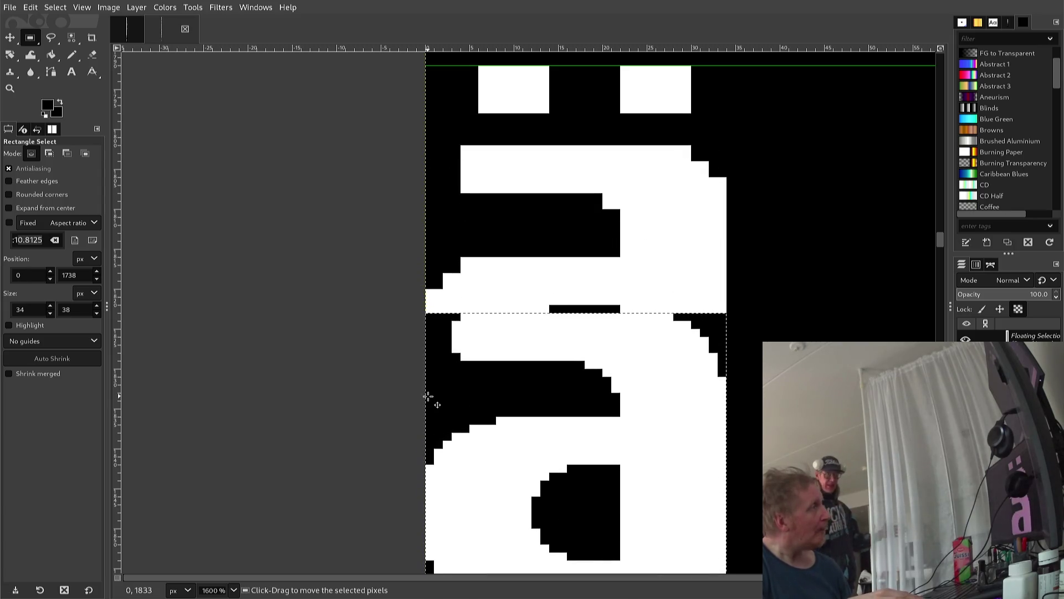
key("Up")
key("Left")
key("Up")
key("Left")
key("Left")
key("Left")
key("Left")
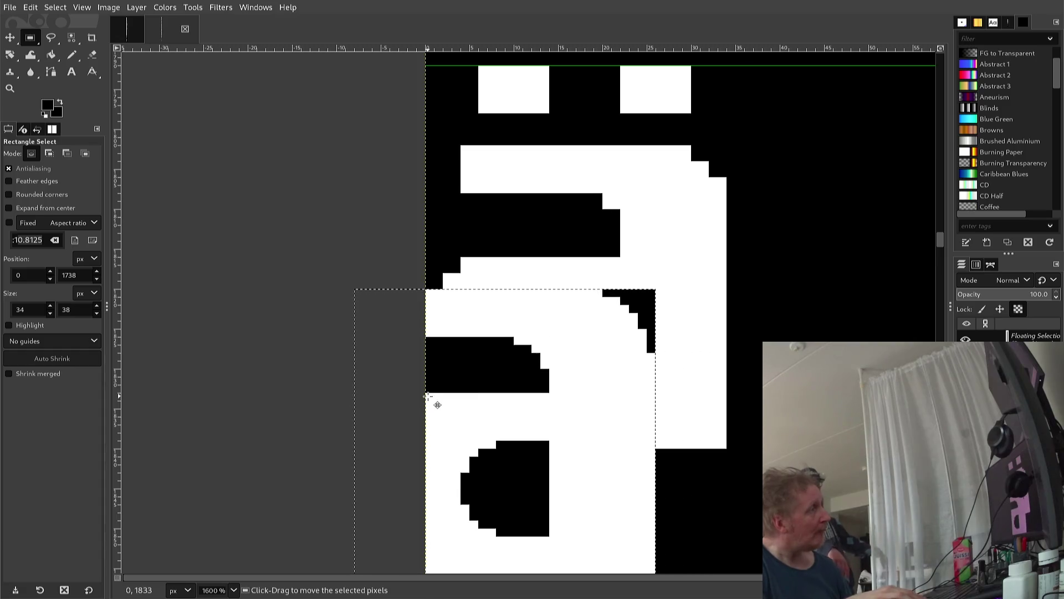
key("Up")
key("Up")
key("Up")
key("Up")
key("Up")
key("Up")
key("Up")
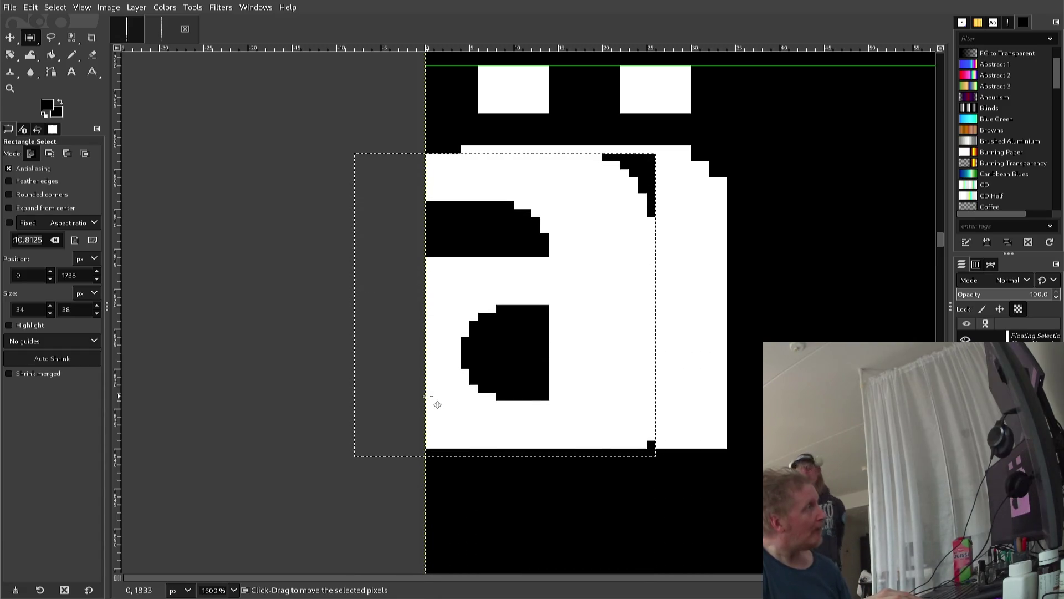
key("Right")
key("Right")
key("Right")
key("Right")
key("Right")
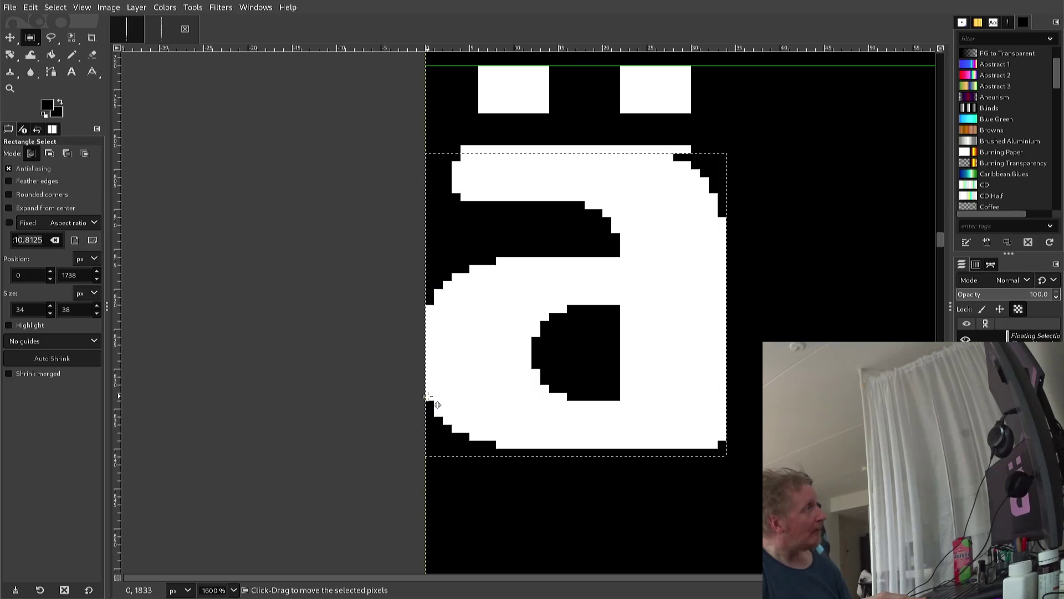
key("Right")
key("Left")
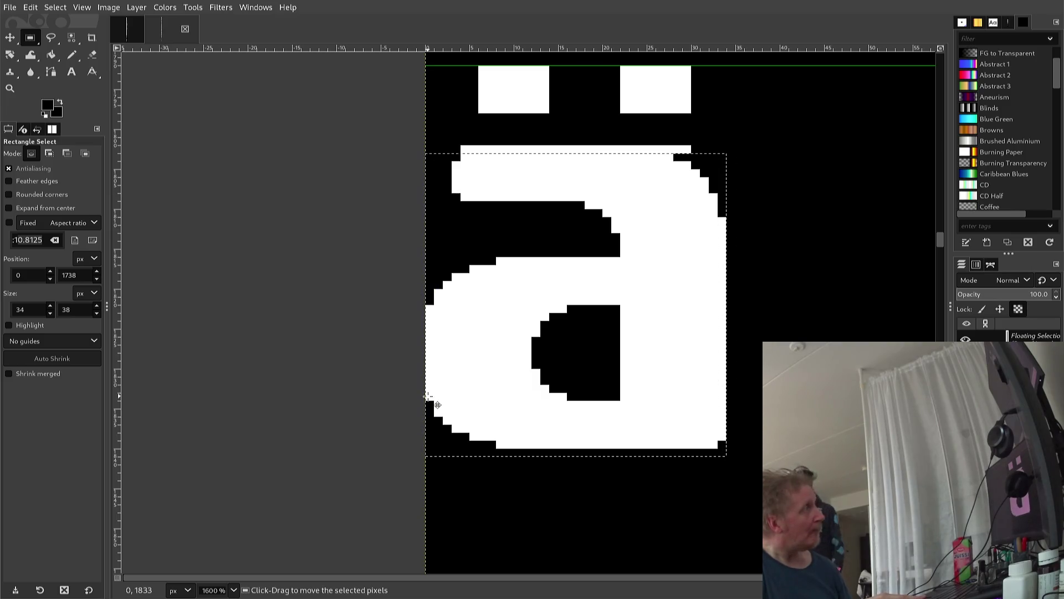
key("Right")
key("Left")
key("Up")
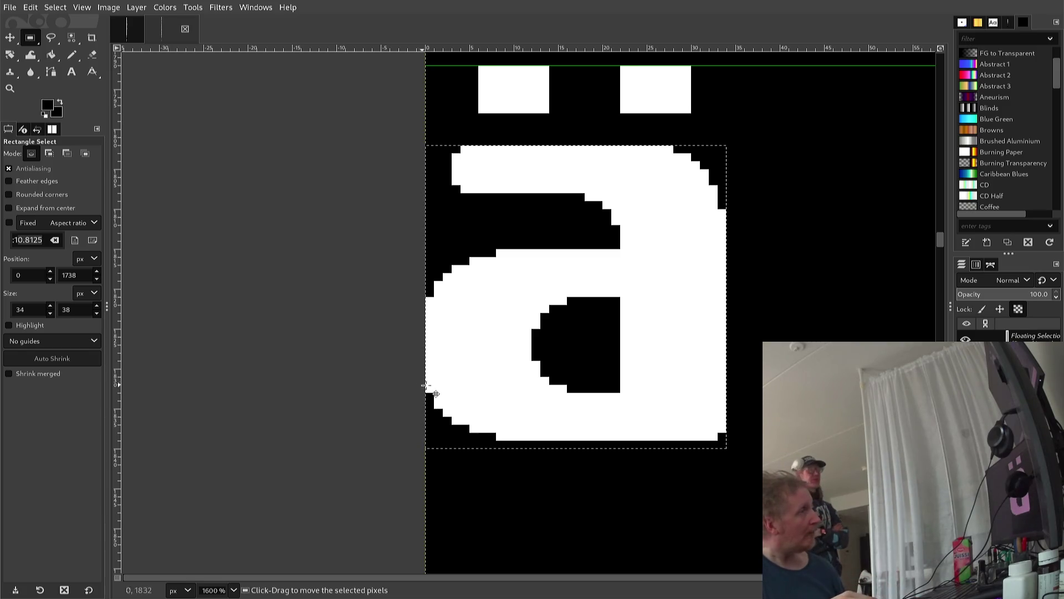
left_click(759, 400)
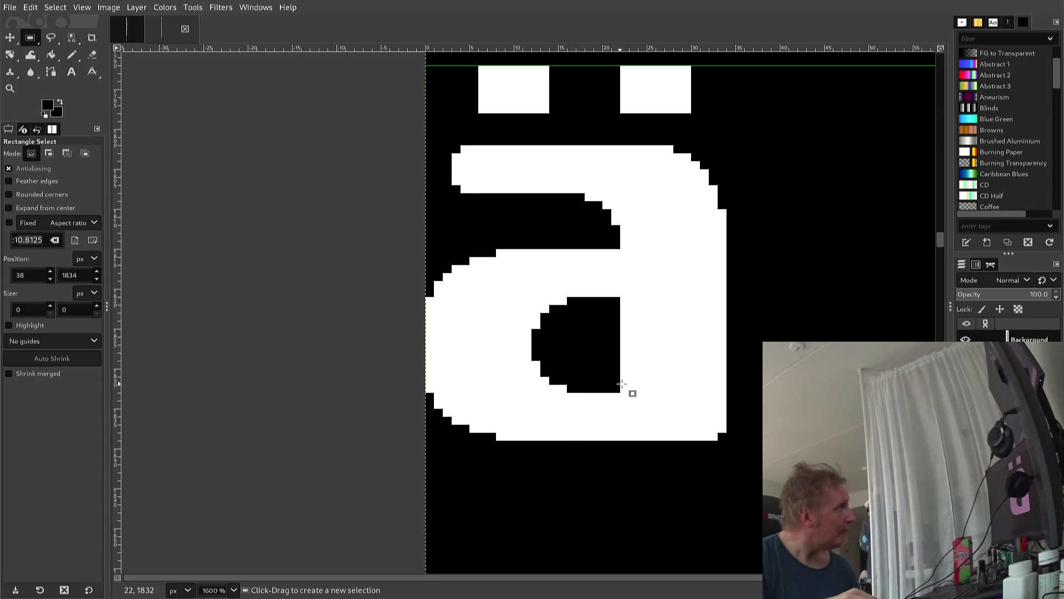
Copy the lower part of the letter body and anchor a pasted copy in place
mouse_move(770, 241)
left_mouse_down()
mouse_move(680, 280)
mouse_move(370, 467)
left_mouse_up()
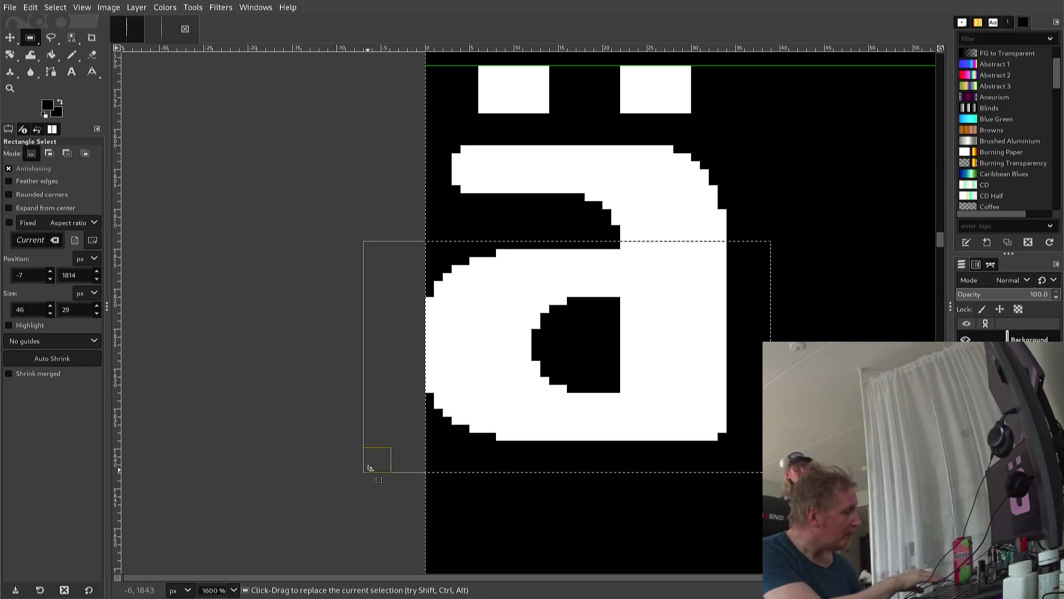
key("ctrl+c")
key("ctrl+v")
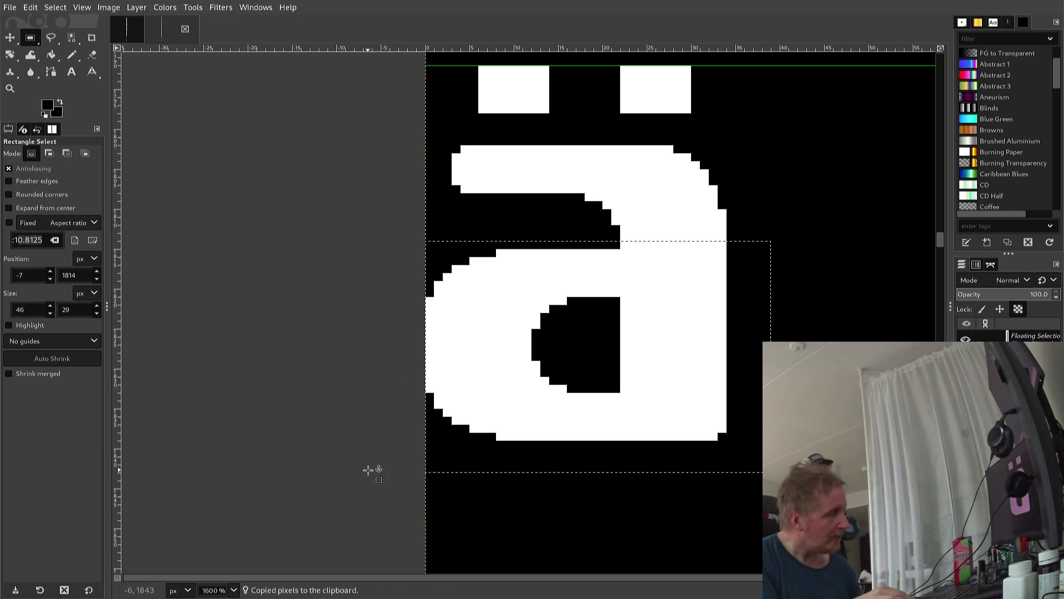
left_click(368, 470)
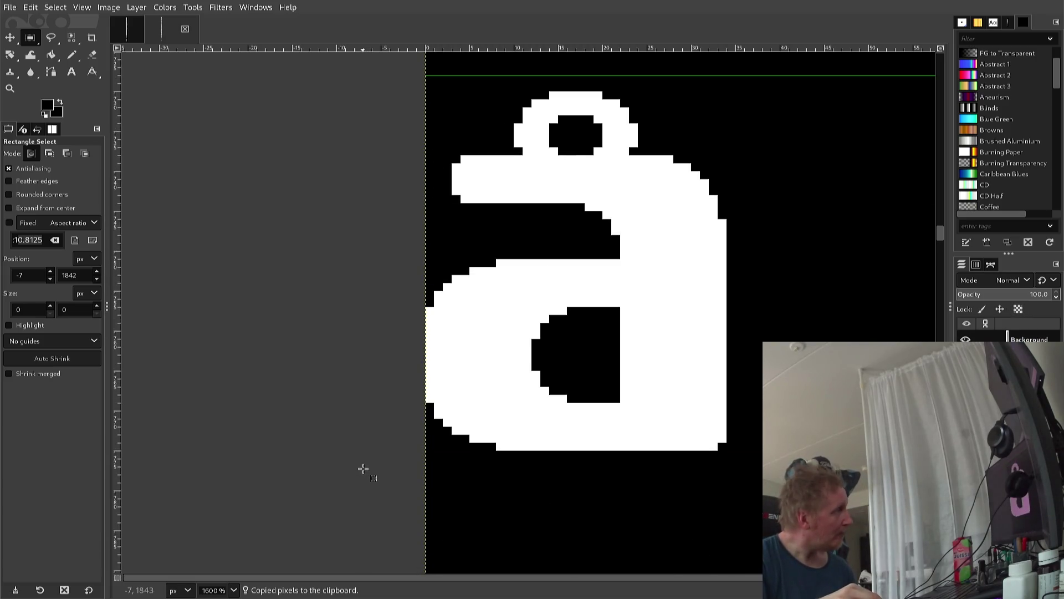
Paste the a body onto the å and nudge it down and left beneath the ring
key("ctrl+v")
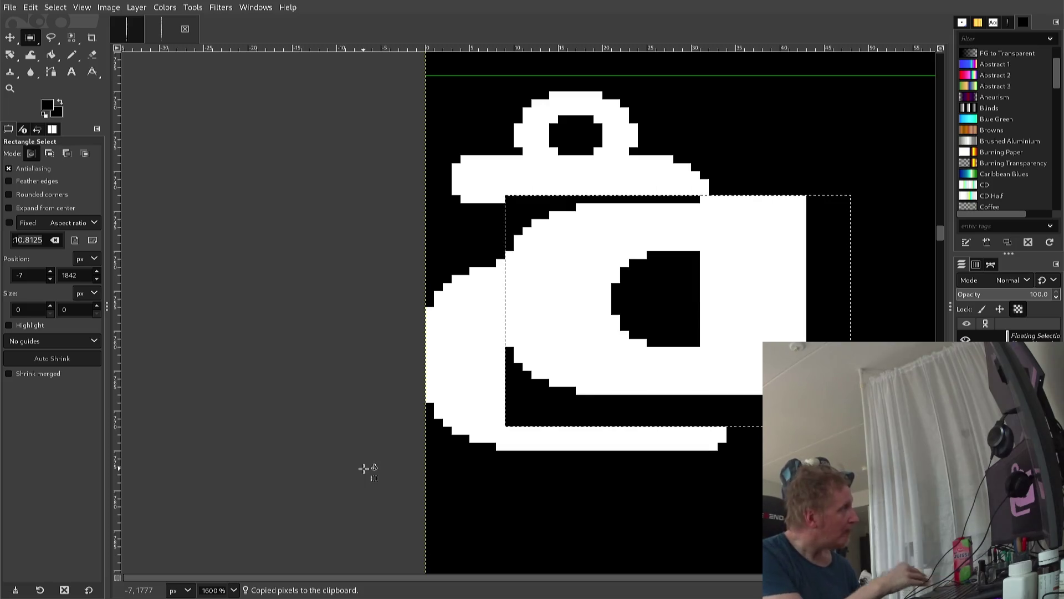
key("Down")
key("Down")
key("Down")
key("Down")
key("Down")
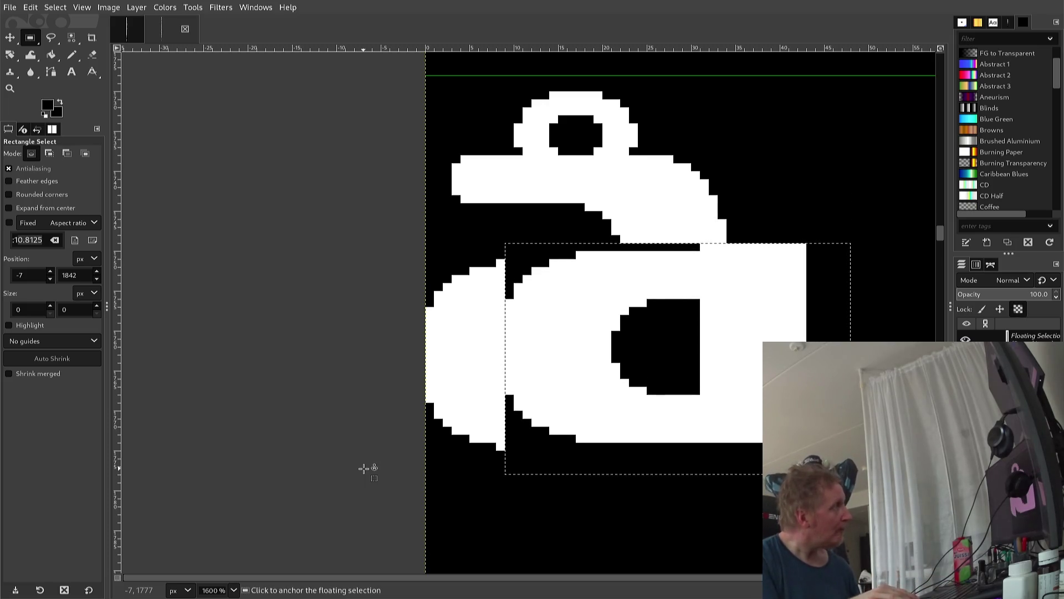
key("Down")
key("Left")
key("Left")
key("Left")
key("Left")
key("Left")
key("Left")
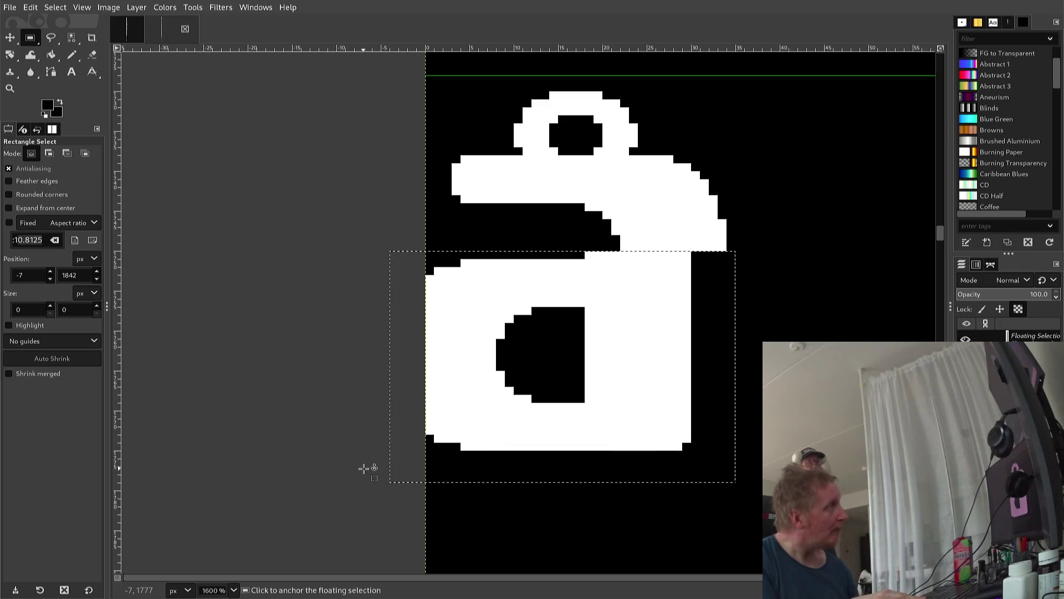
key("Left")
key("Left")
key("Left")
key("Left")
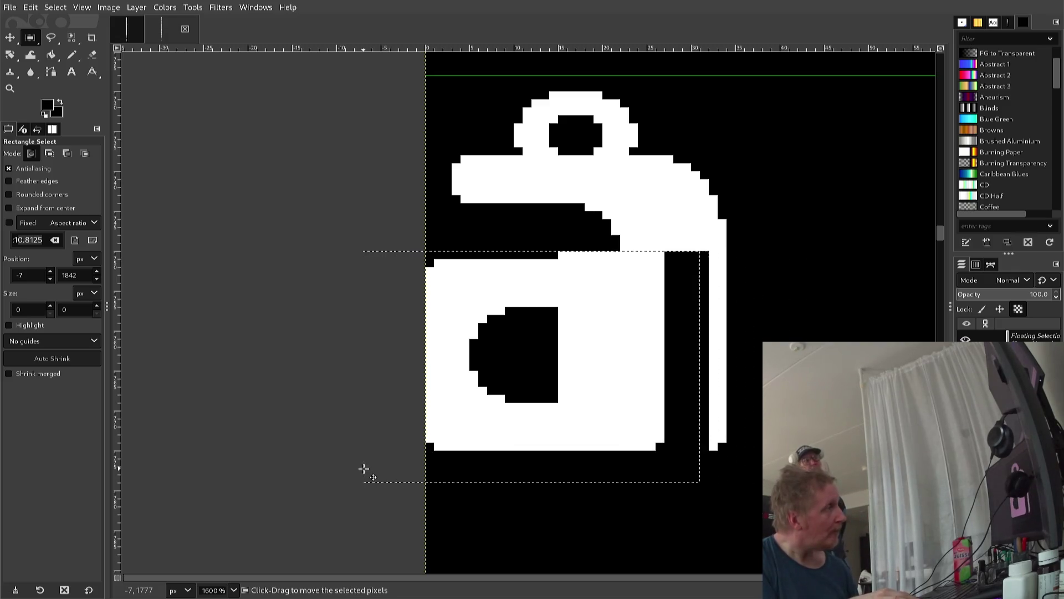
key("Left")
key("Left")
key("Left")
key("Down")
key("Right")
key("Right")
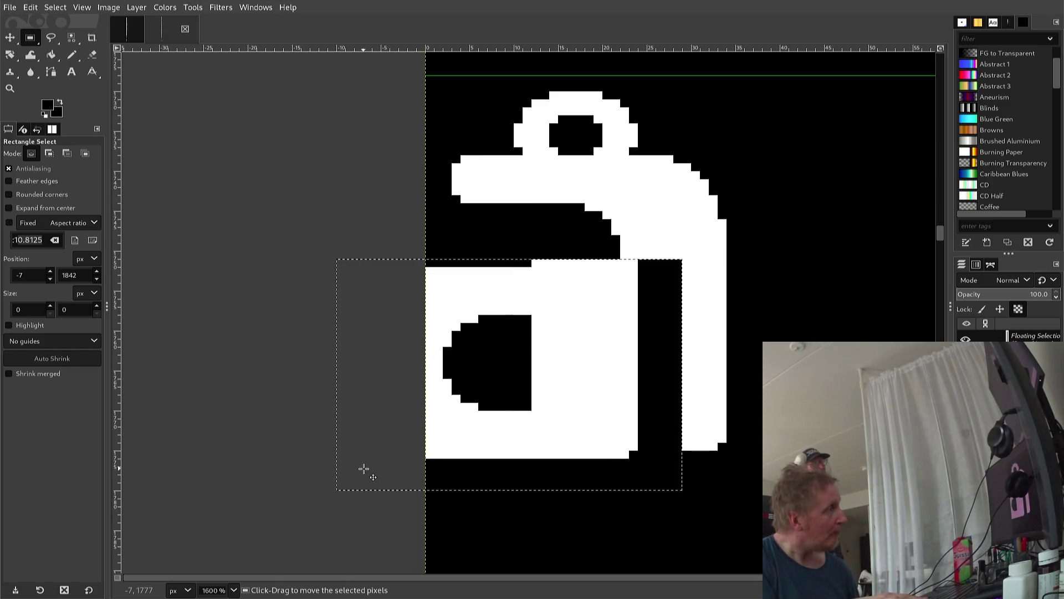
key("Right")
key("Right")
key("Right")
key("Right")
key("Right")
key("Right")
key("Right")
key("Right")
key("Right")
key("Right")
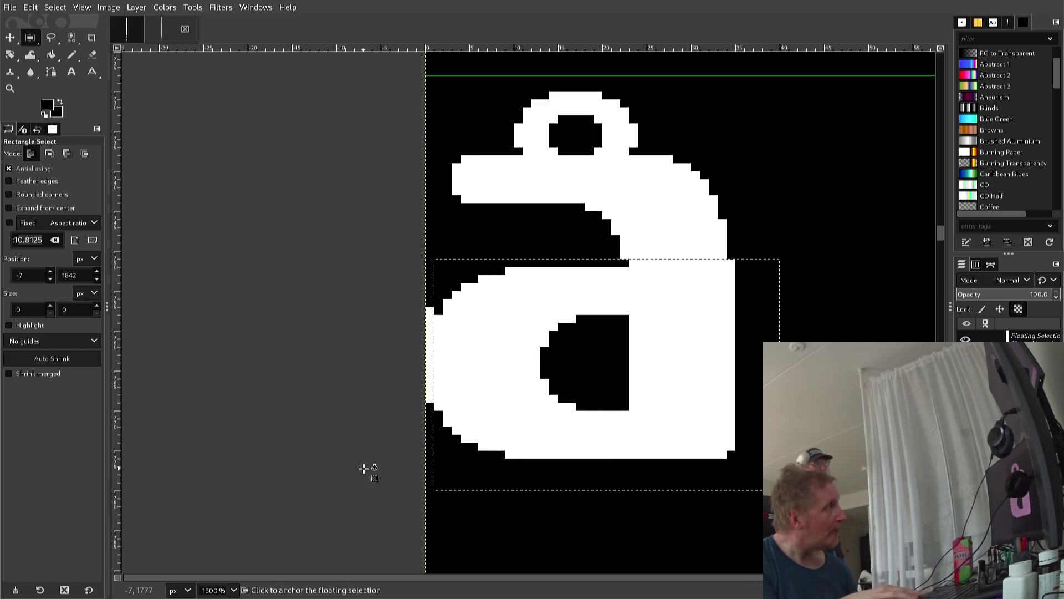
key("Left")
Anchor the a body in the å, then locate the lowercase o and zoom to 1100%
left_click(371, 470)
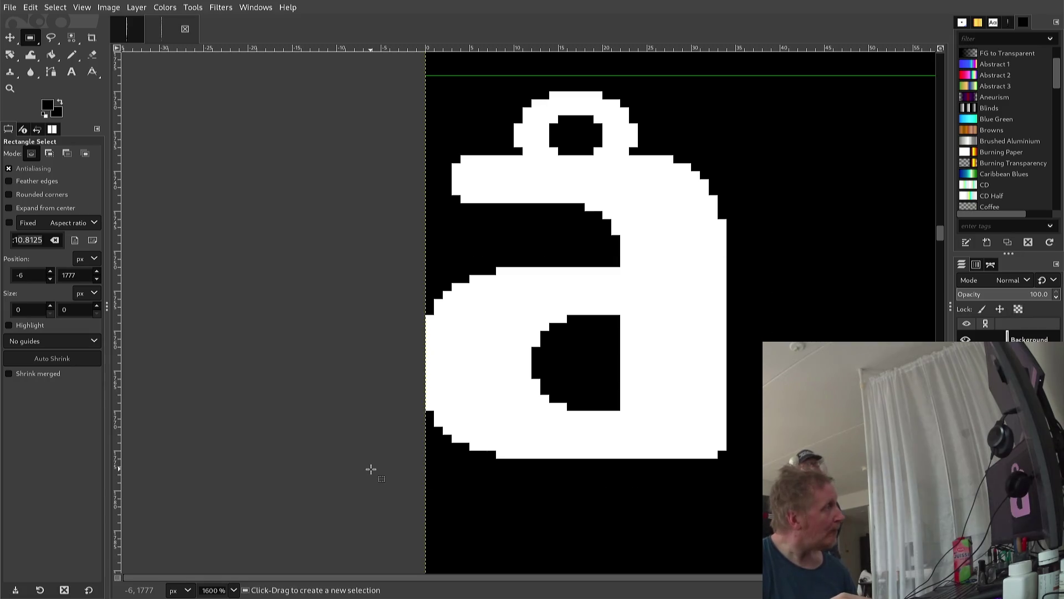
scroll(494, 392, "down", 2)
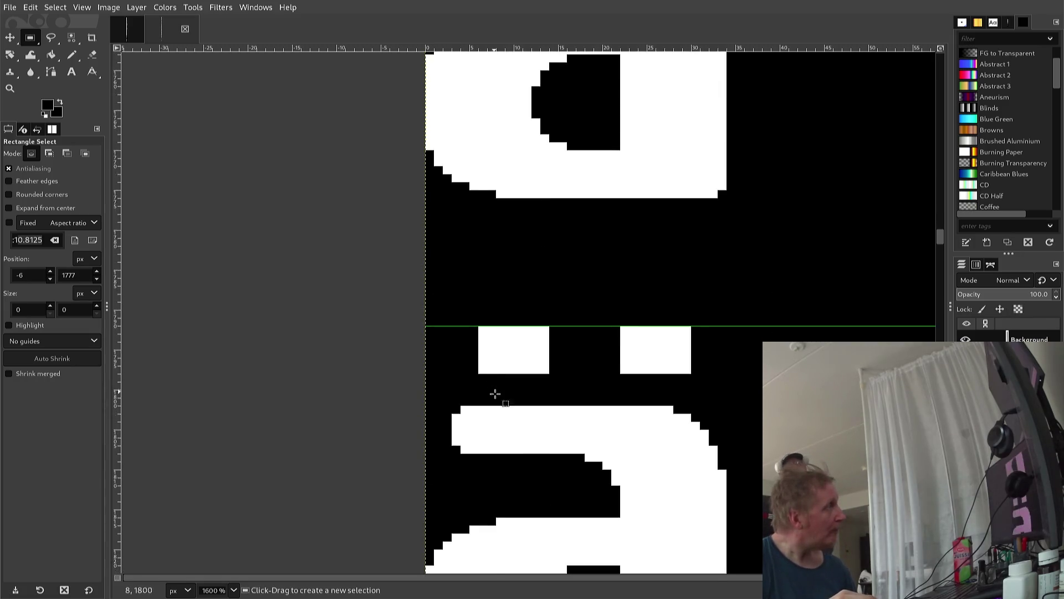
scroll(508, 423, "down", 1)
scroll(499, 442, "down", 3)
scroll(494, 468, "down", 2)
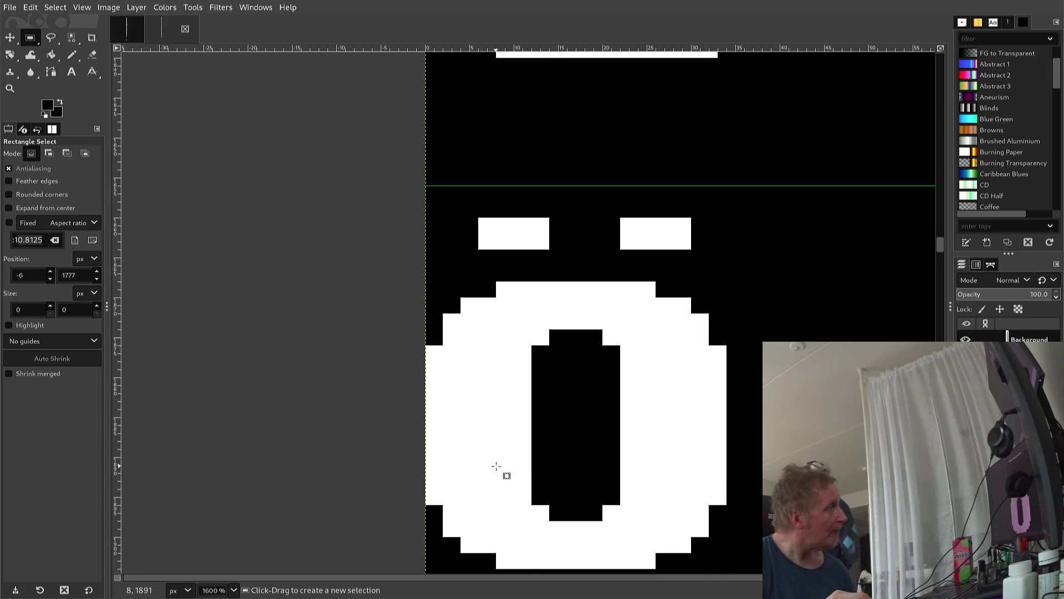
scroll(494, 466, "up", 2)
scroll(495, 472, "down", 1)
scroll(498, 487, "down", 2)
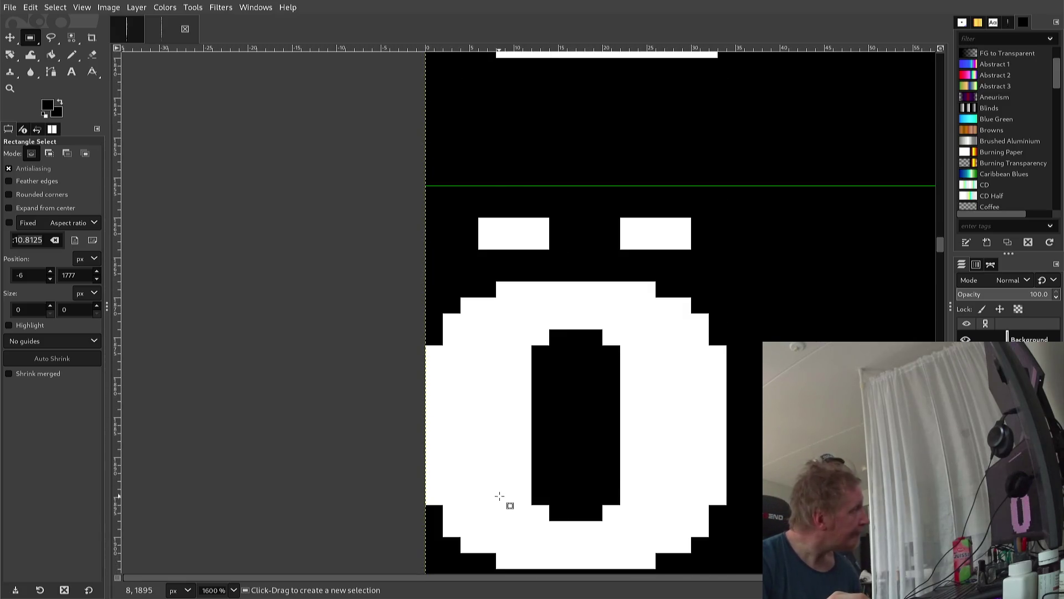
scroll(499, 491, "up", 2)
scroll(496, 492, "down", 2)
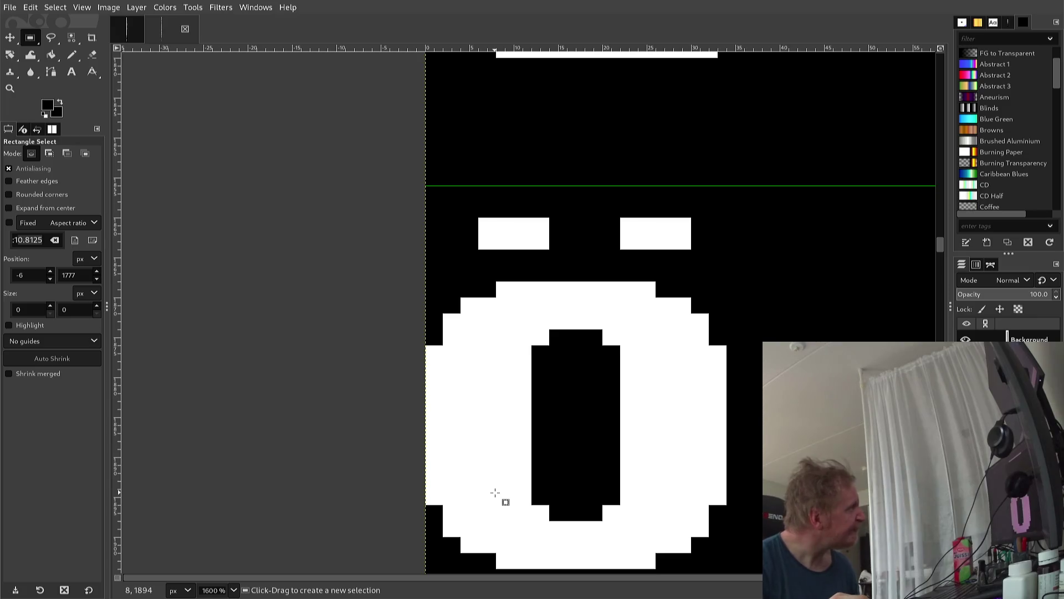
scroll(495, 492, "up", 1)
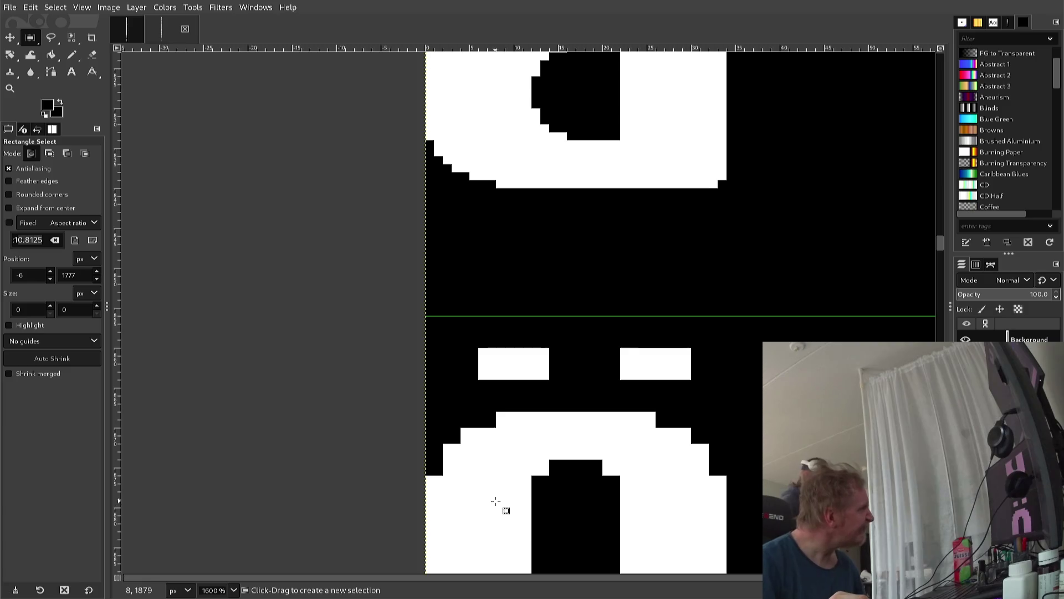
scroll(500, 496, "up", 1)
scroll(495, 491, "down", 1)
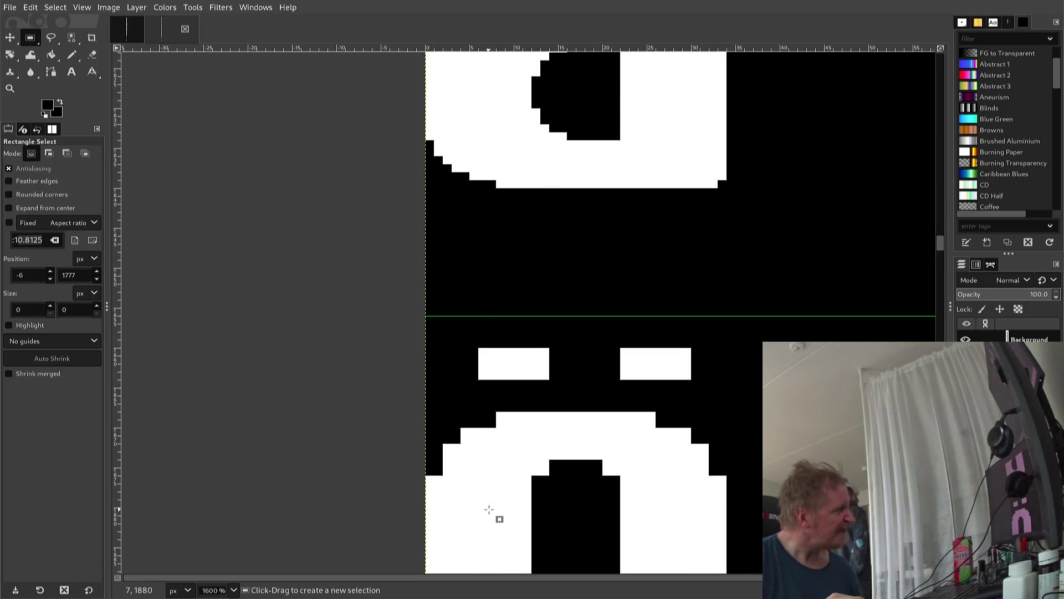
scroll(492, 511, "down", 3)
scroll(488, 507, "down", 3)
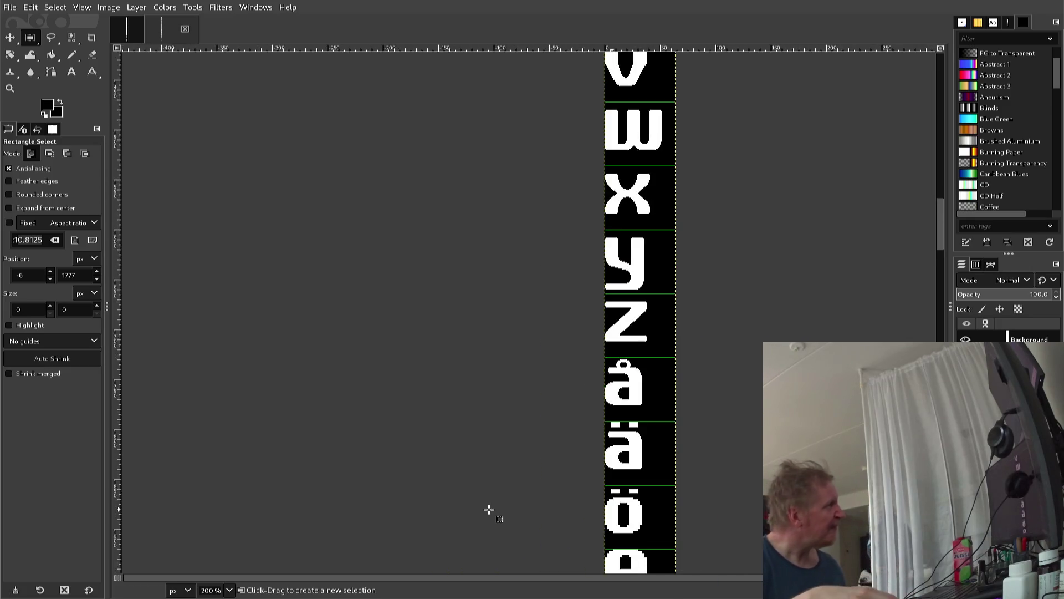
scroll(499, 513, "down", 1)
scroll(499, 514, "down", 1)
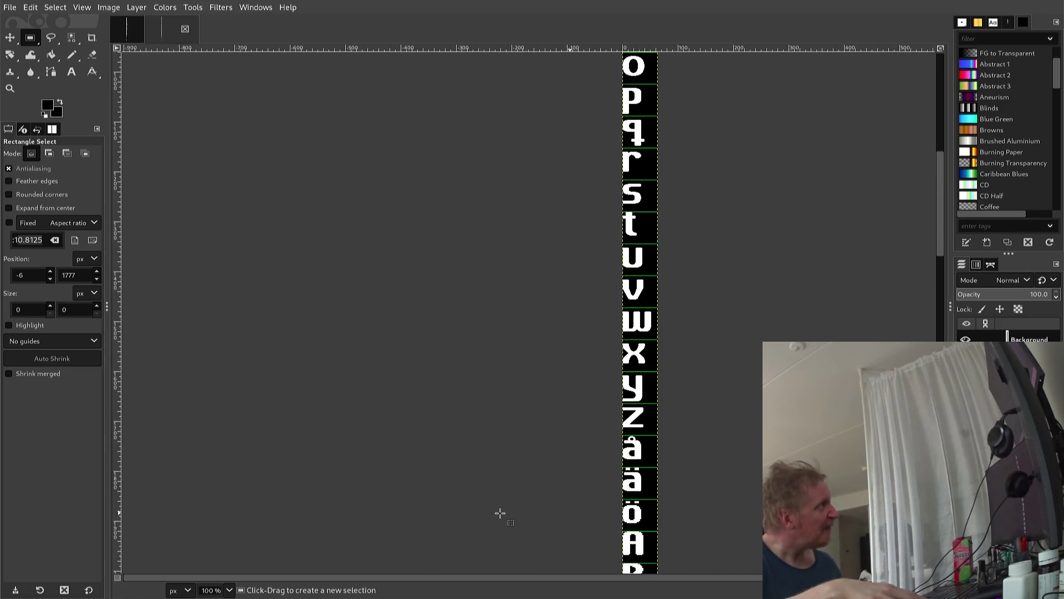
scroll(499, 514, "down", 1)
scroll(618, 288, "down", 1)
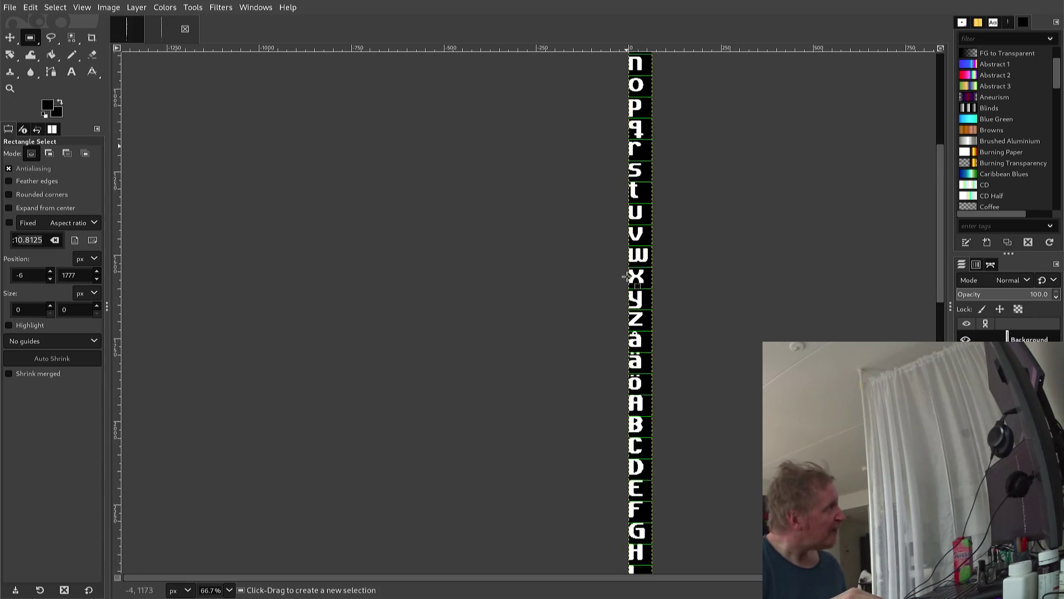
scroll(624, 266, "up", 2)
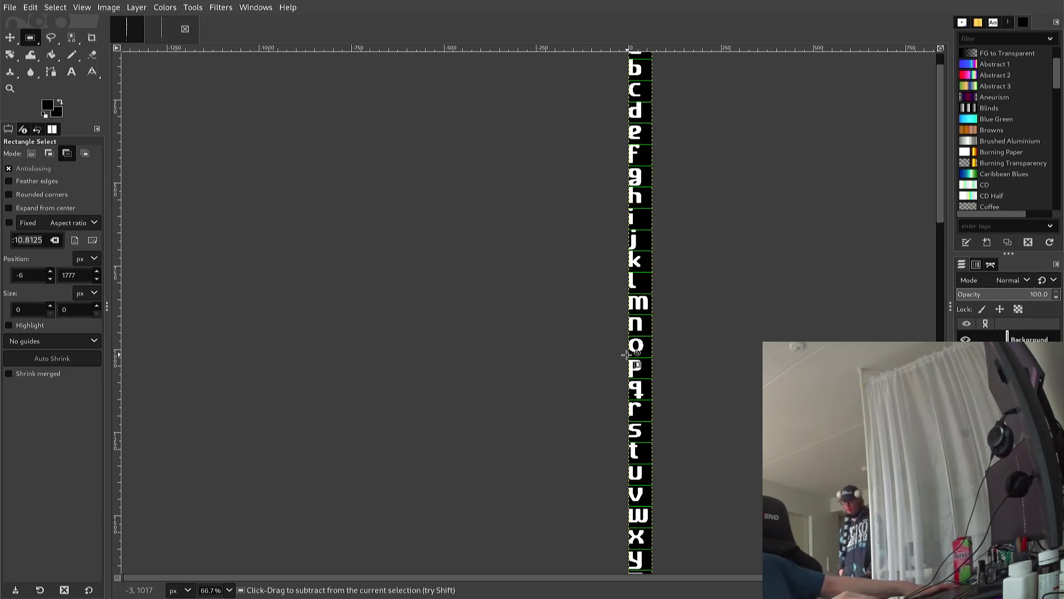
scroll(623, 355, "up", 1)
scroll(624, 355, "up", 1)
scroll(622, 353, "up", 2)
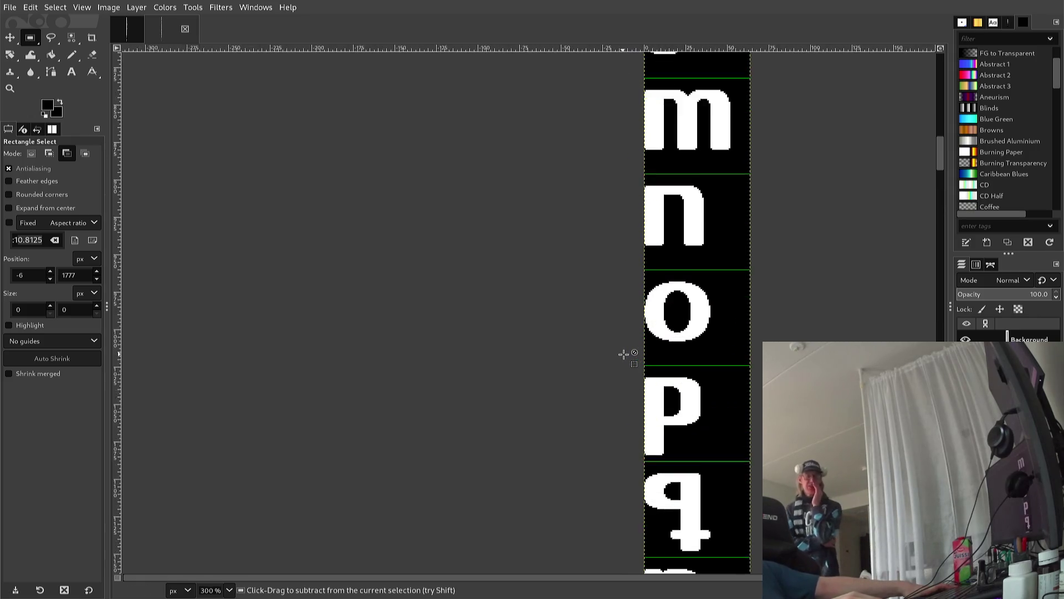
scroll(619, 346, "up", 2)
scroll(617, 339, "up", 1)
scroll(617, 339, "up", 1)
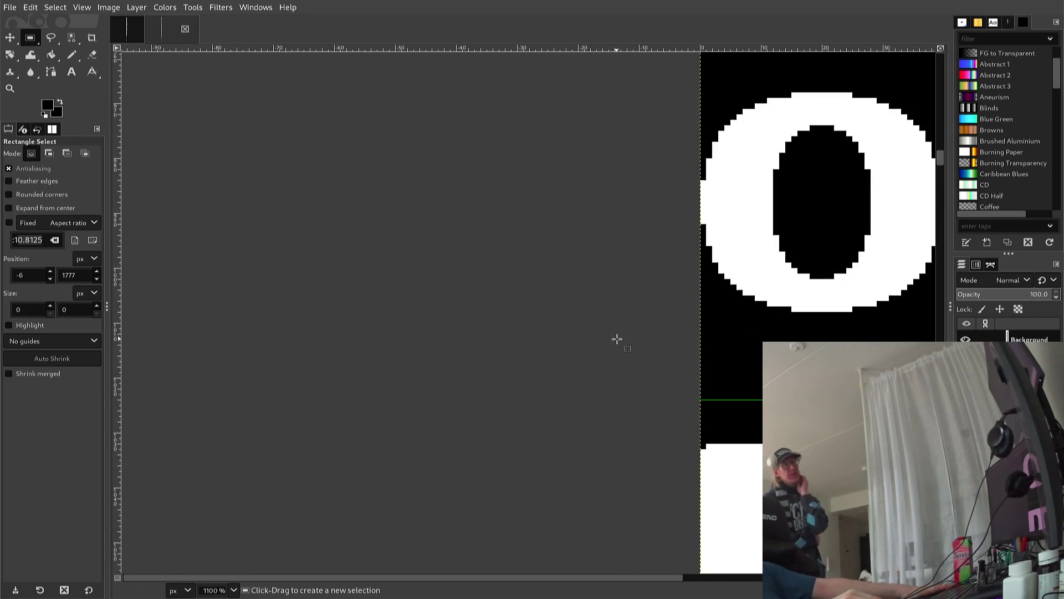
scroll(617, 337, "up", 2)
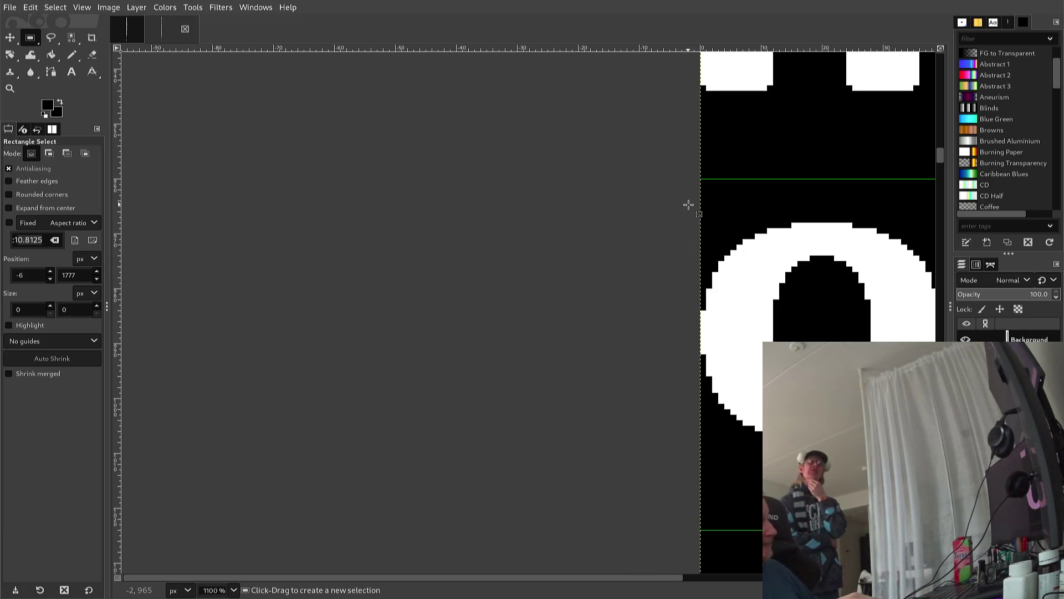
Fit a rectangle selection around the lowercase o's body and copy it
mouse_move(702, 211)
left_mouse_down()
mouse_move(946, 459)
mouse_move(862, 453)
mouse_move(853, 430)
left_mouse_up()
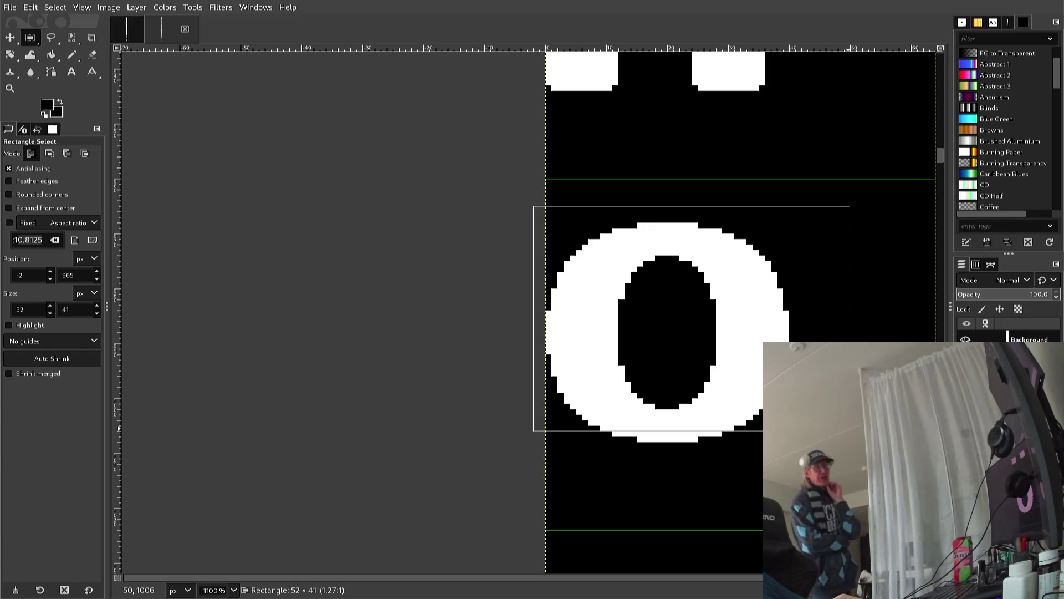
key("Down")
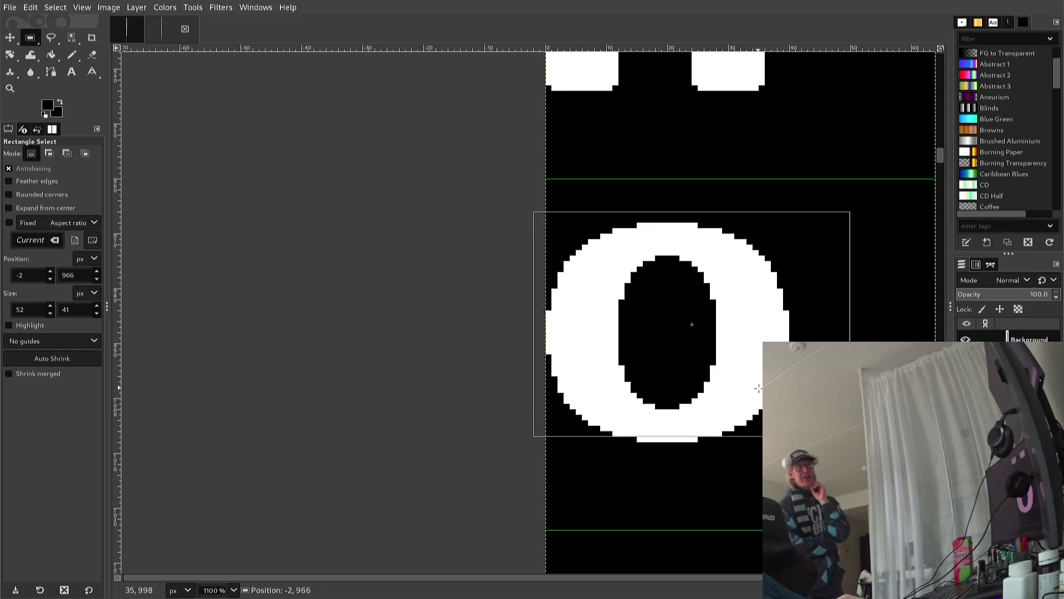
key("Down")
key("Down")
left_click_drag(692, 335, 698, 329)
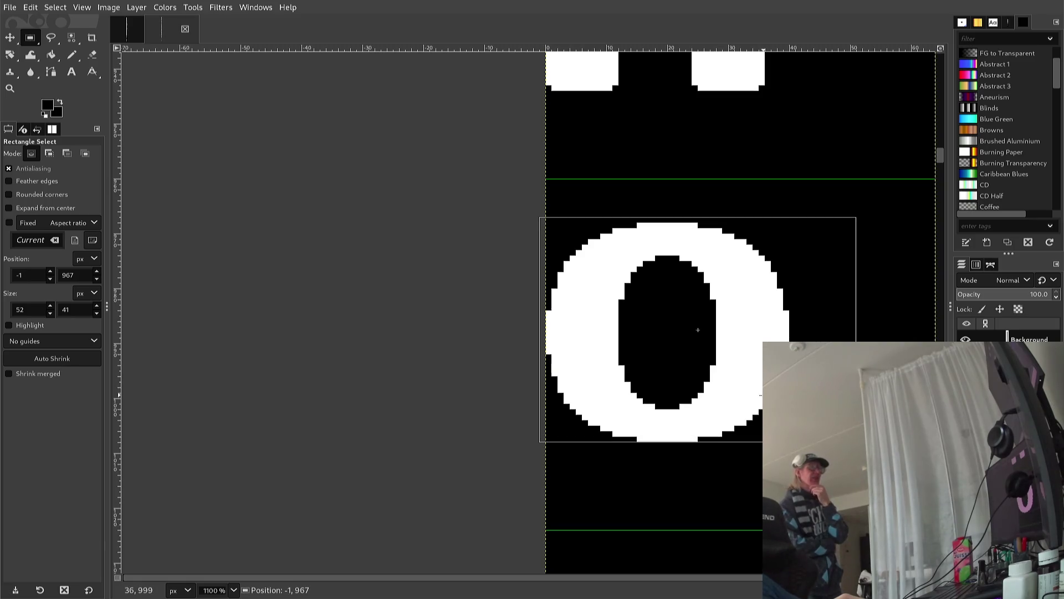
left_click_drag(698, 330, 698, 335)
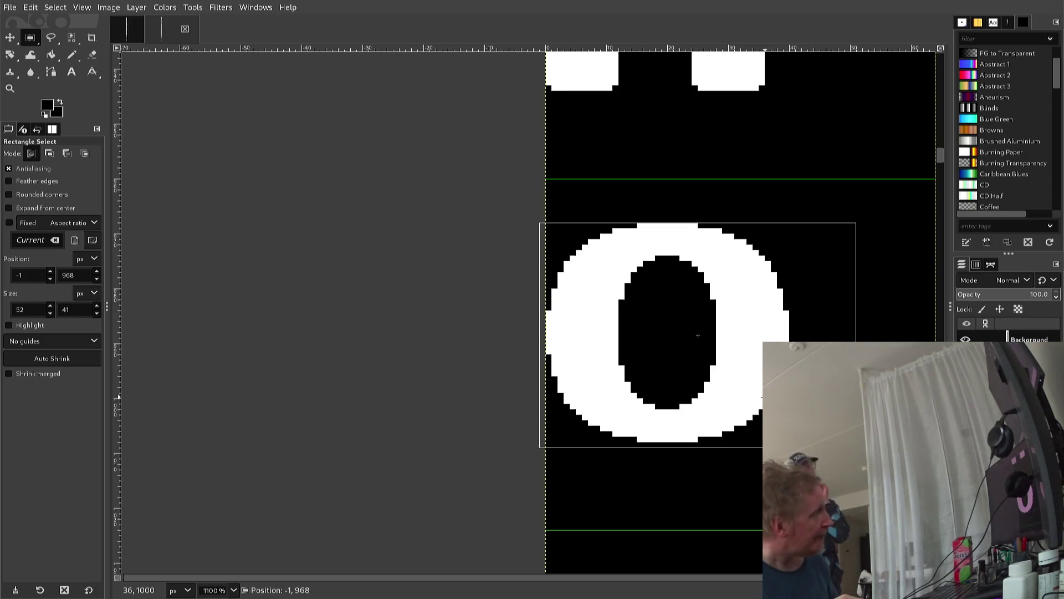
left_click_drag(698, 336, 692, 336)
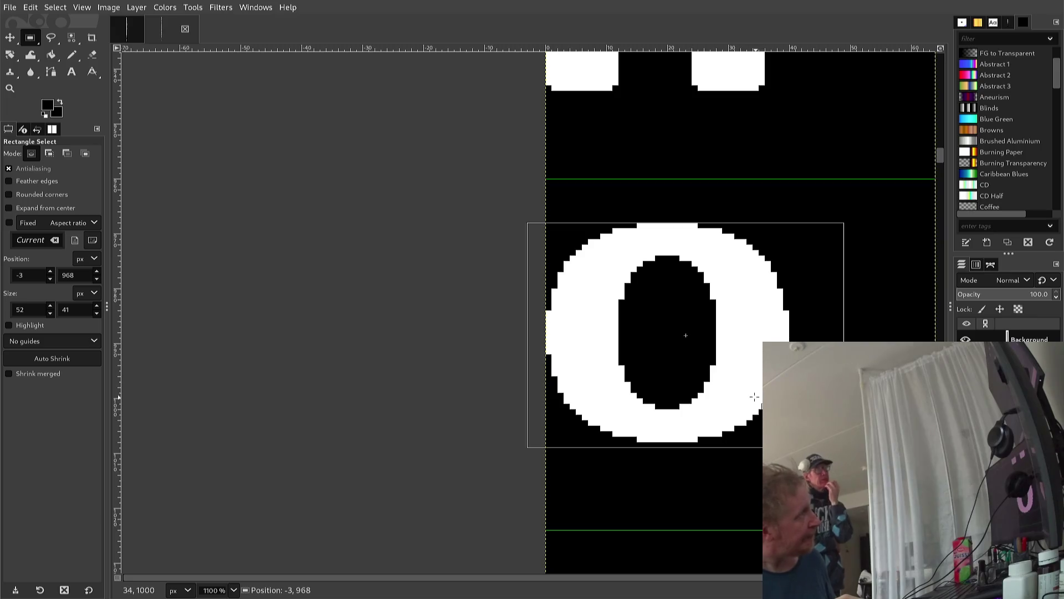
left_click_drag(757, 399, 713, 401)
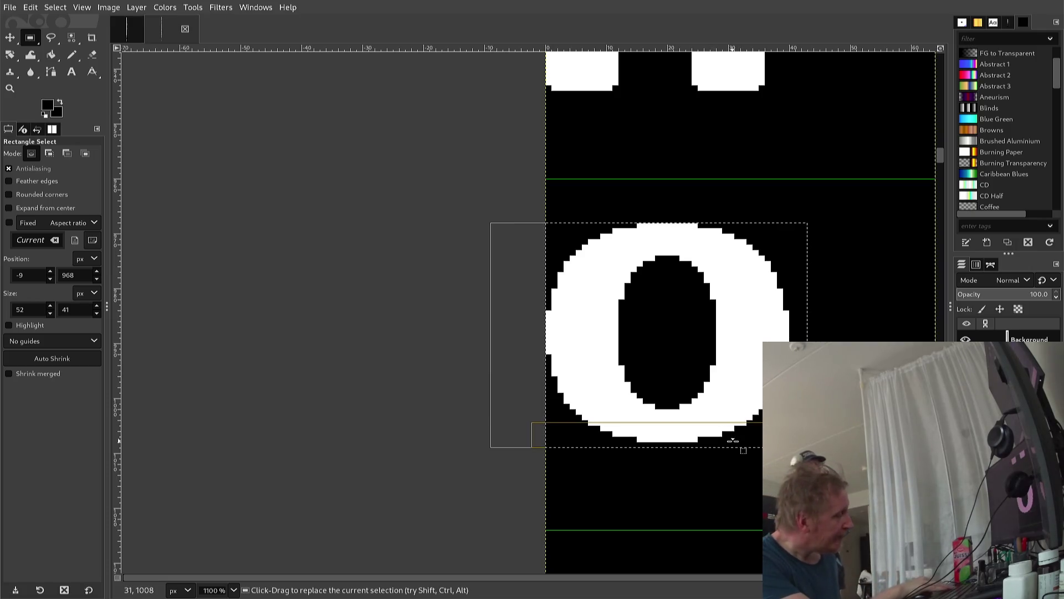
key("ctrl+c")
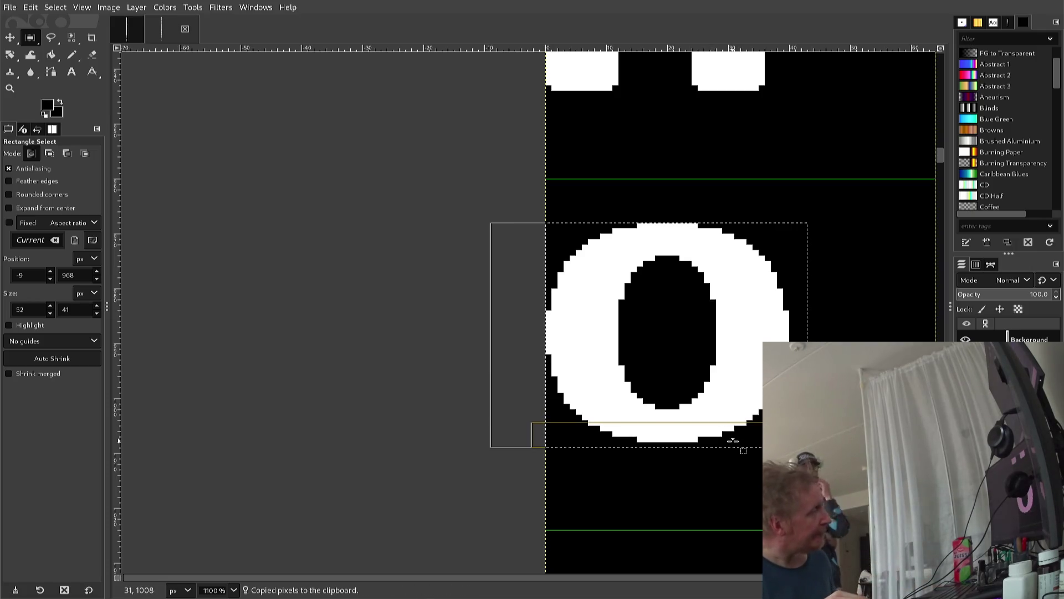
Paste the o body as a floating piece over the ö glyph
scroll(733, 440, "down", 2)
scroll(734, 460, "down", 5)
scroll(736, 477, "down", 4)
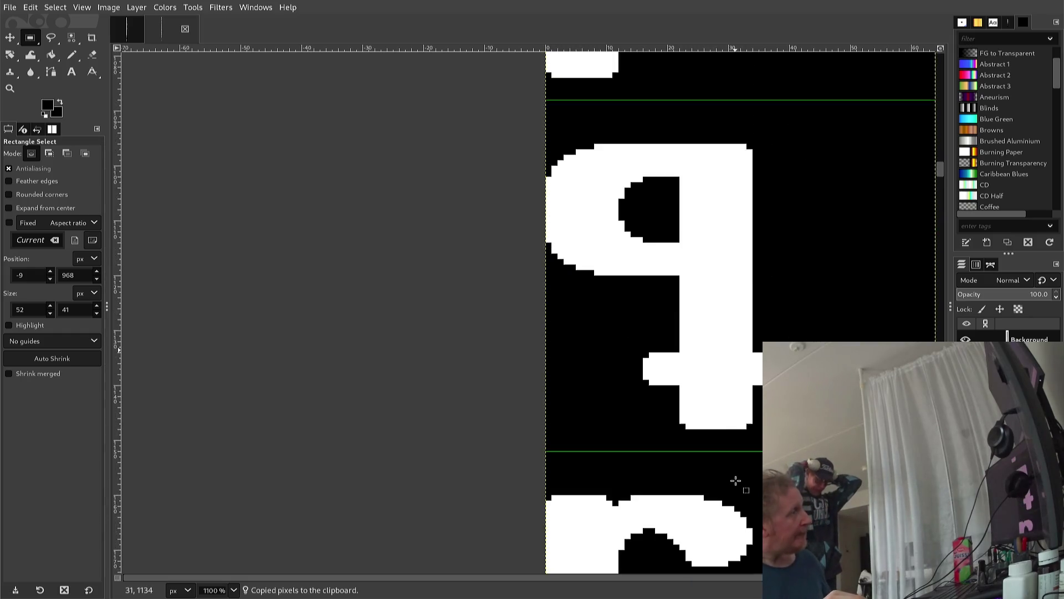
scroll(736, 480, "down", 5)
scroll(732, 499, "down", 10)
scroll(741, 522, "down", 20)
scroll(720, 542, "down", 20)
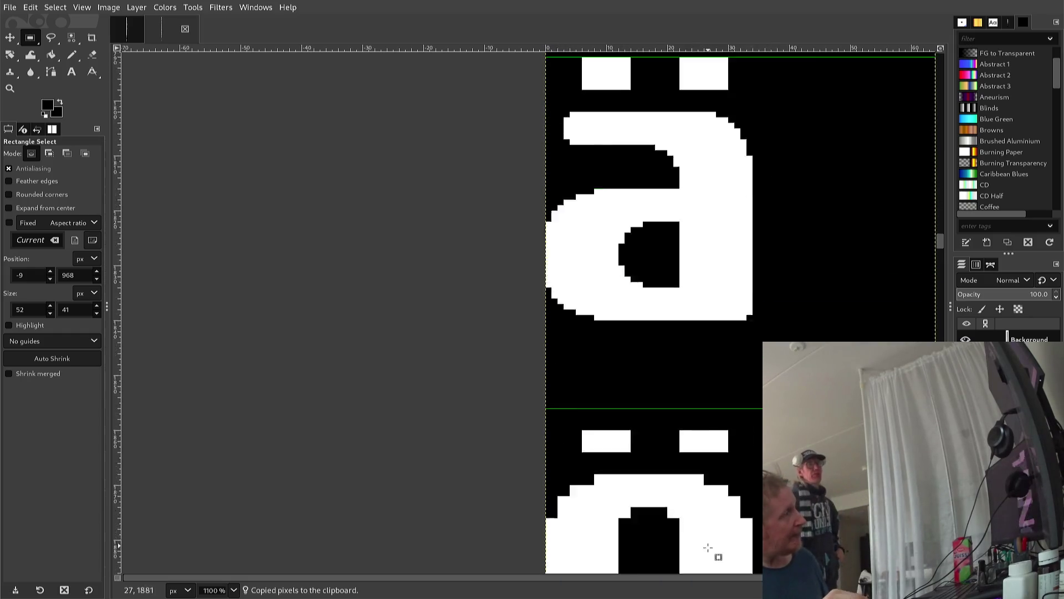
scroll(708, 548, "down", 4)
scroll(707, 543, "down", 4)
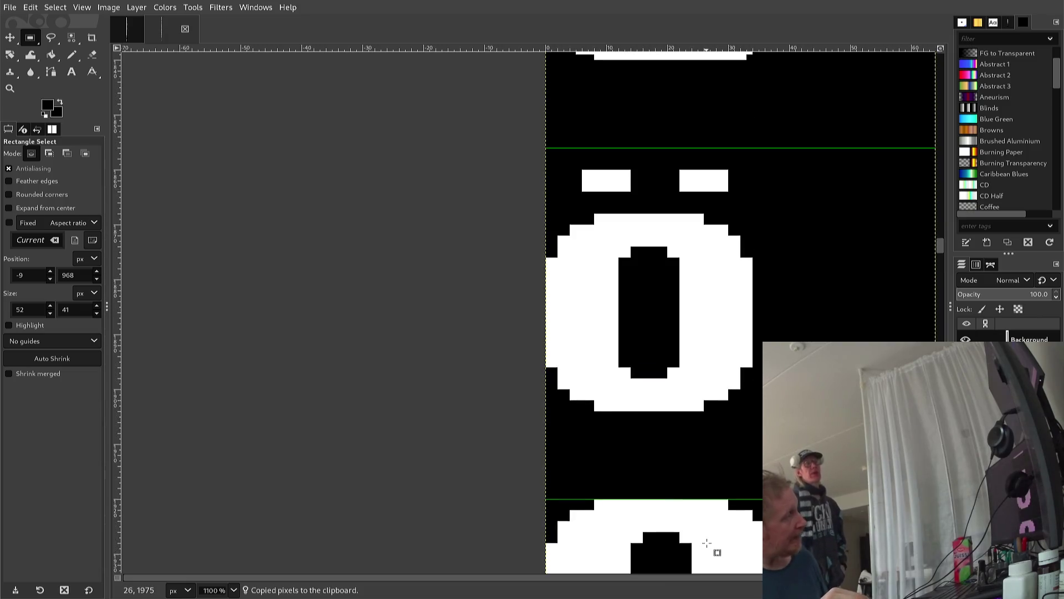
key("ctrl")
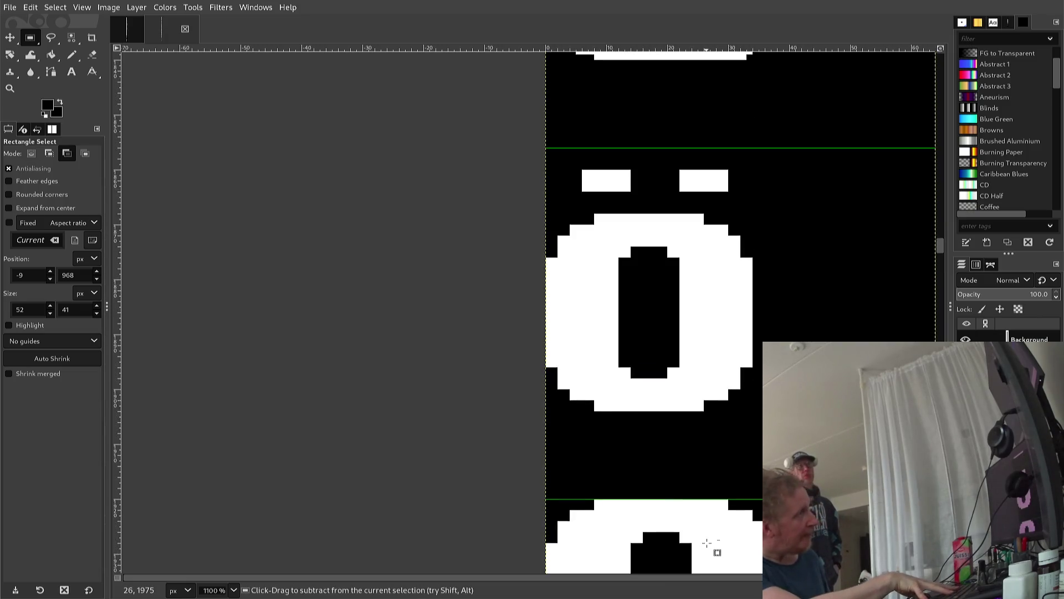
key("ctrl+v")
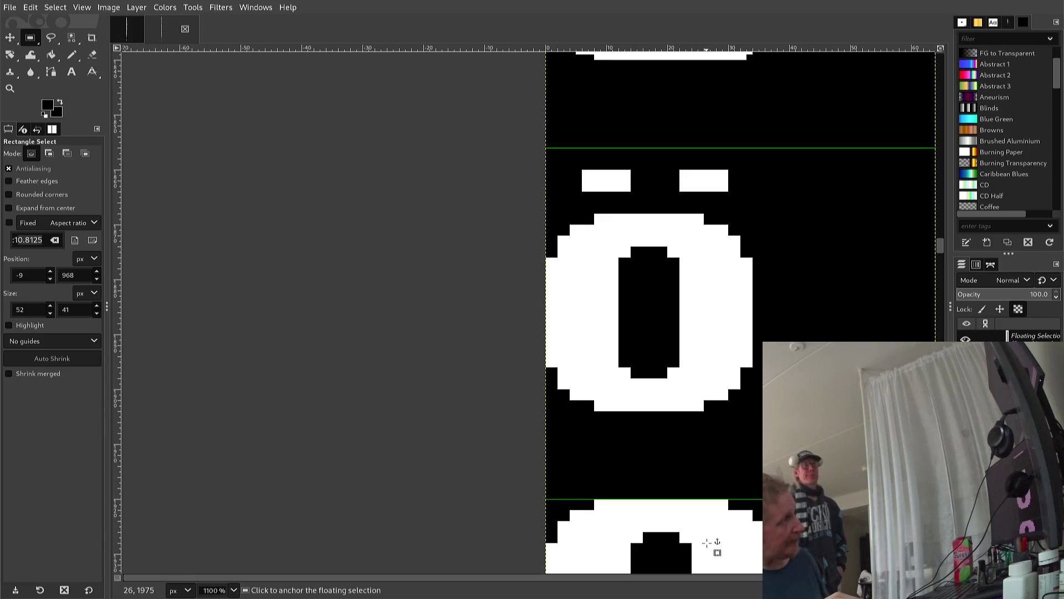
Anchor the earlier piece, paste the O body again, and nudge it roughly under the dots
left_click(707, 544)
key("ctrl")
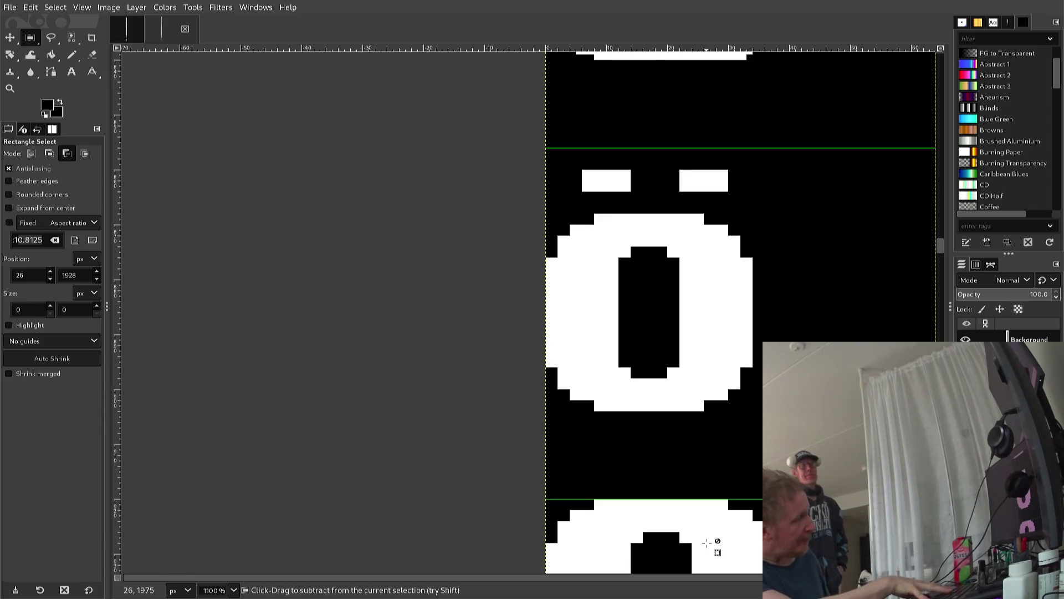
key("ctrl+v")
key("Down")
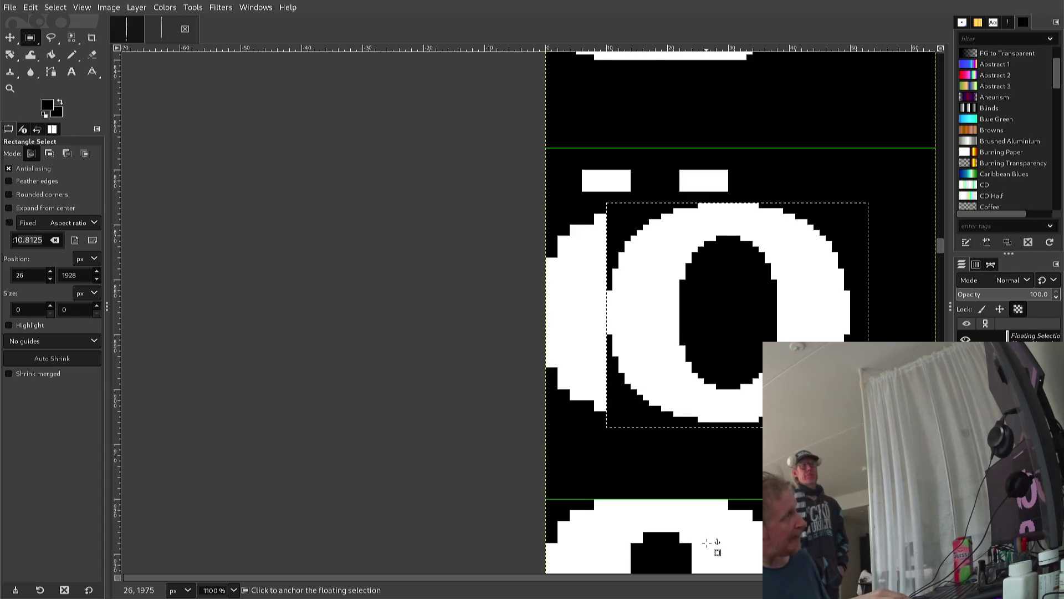
key("Down")
key("Down")
key("Down")
key("Up")
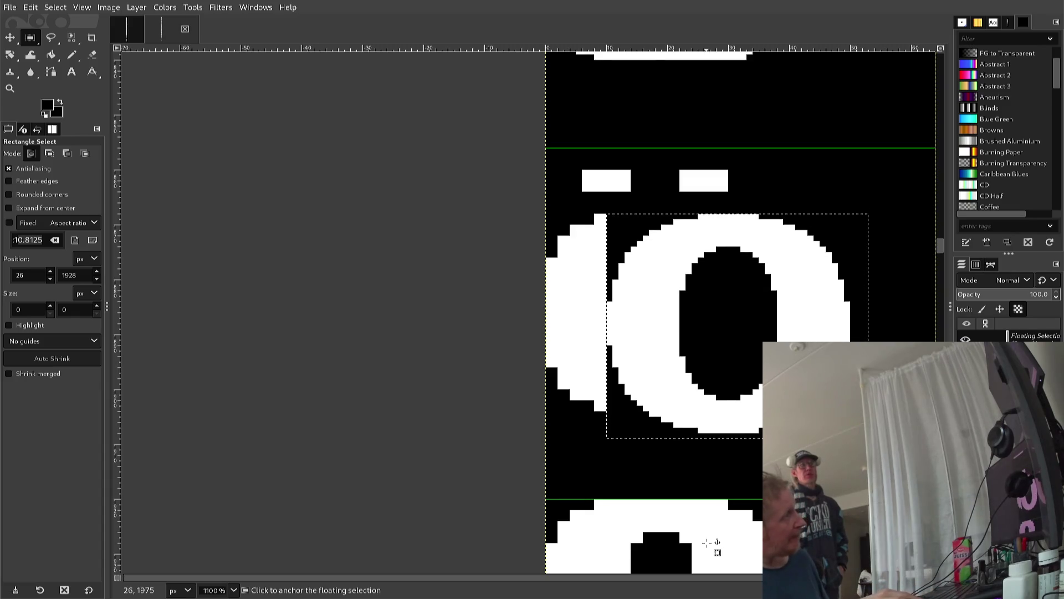
key("Right")
key("Right")
key("Right")
key("Right")
key("Right")
key("Right")
key("Right")
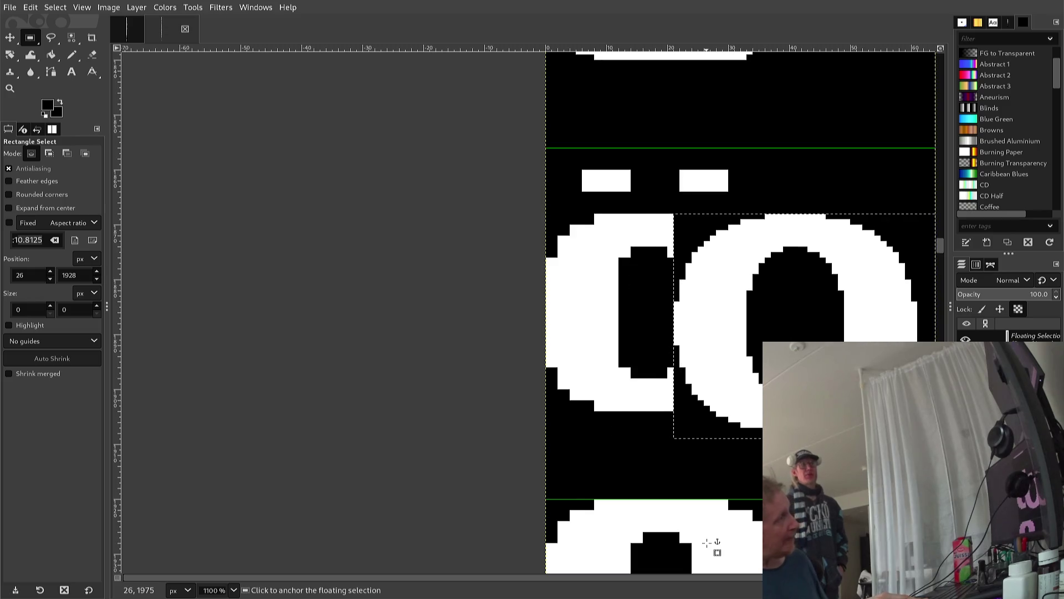
key("Up")
key("Up")
key("Up")
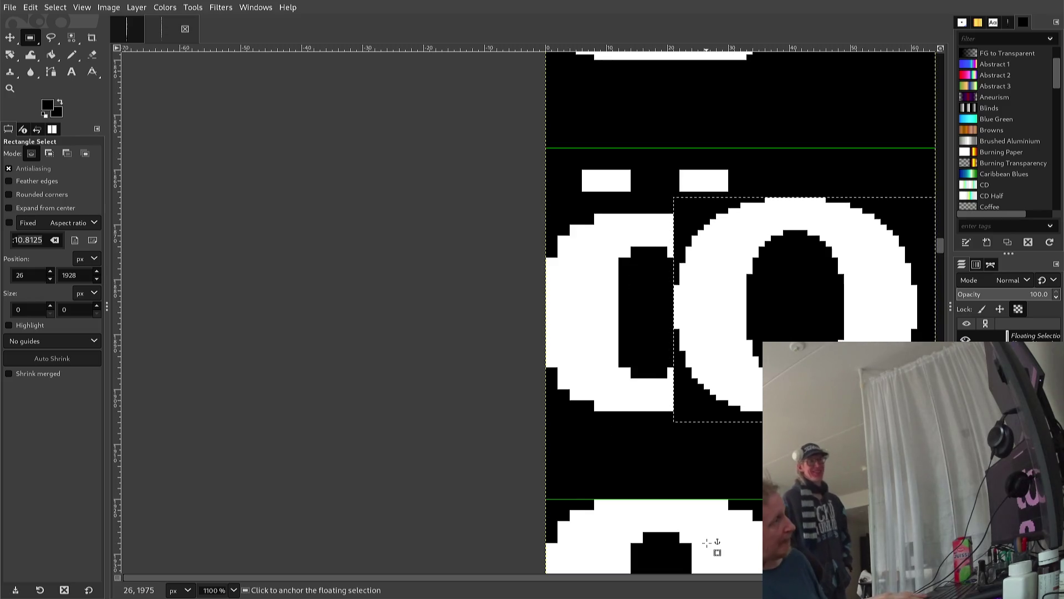
key("Up")
key("Up")
Shift the O body left into line under the dots and anchor it
key("Left")
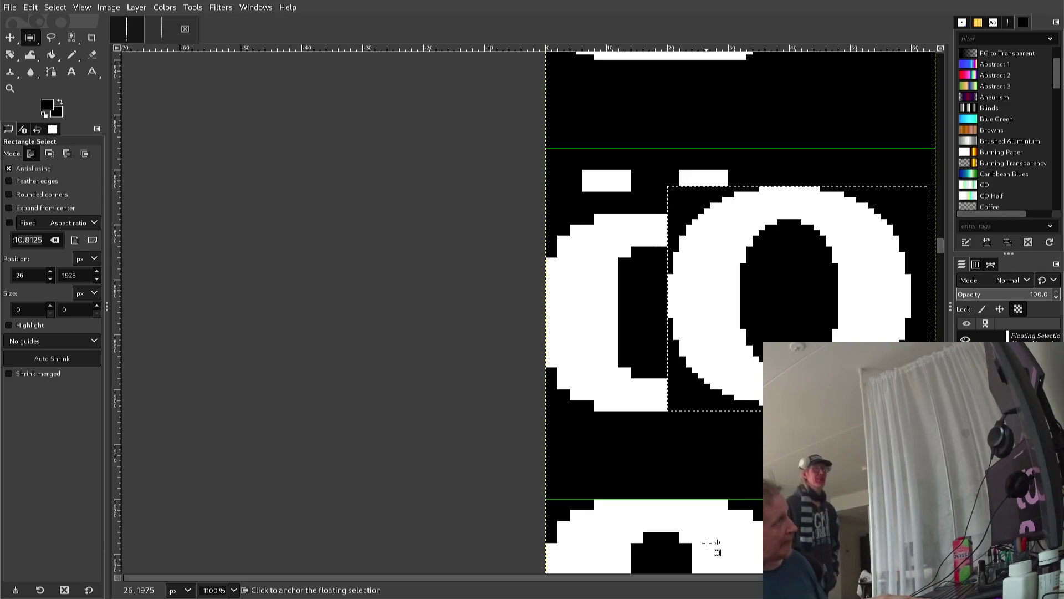
key("Left")
key("Left")
key("Left")
key("Left")
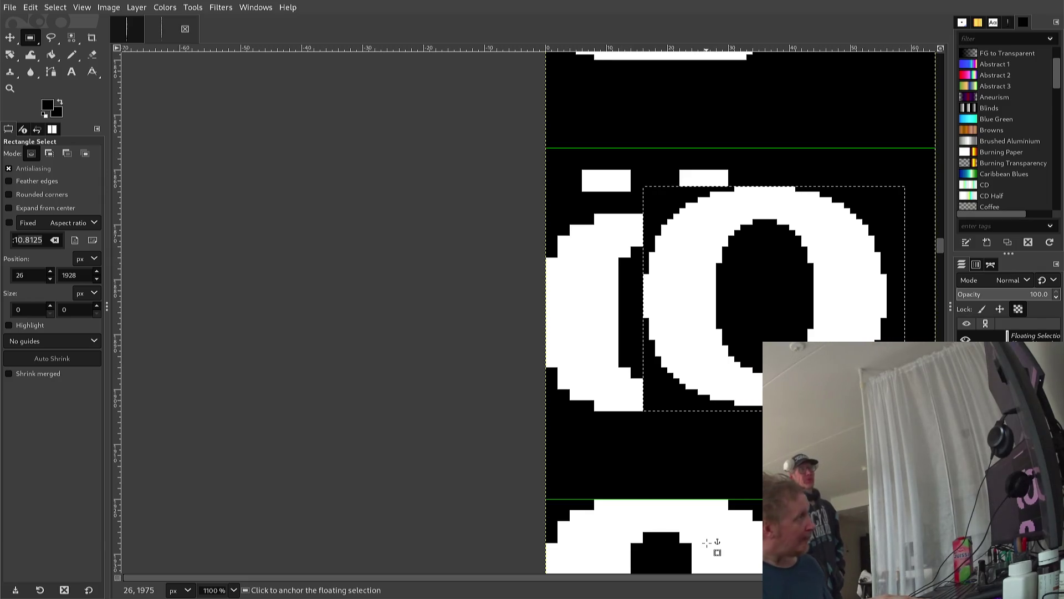
key("Left")
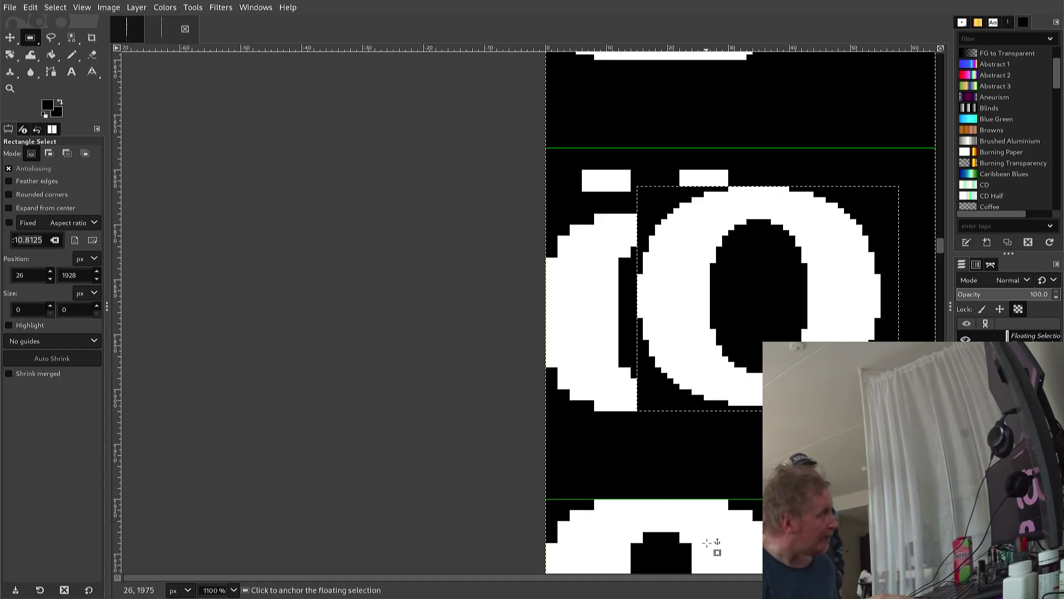
key("Down")
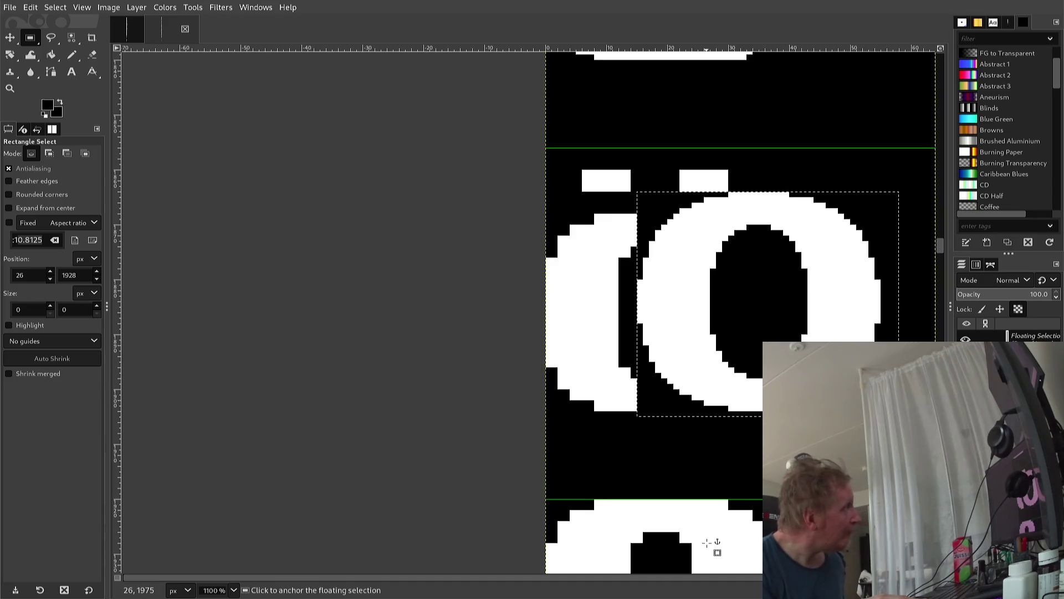
key("Right")
key("Left")
key("Left")
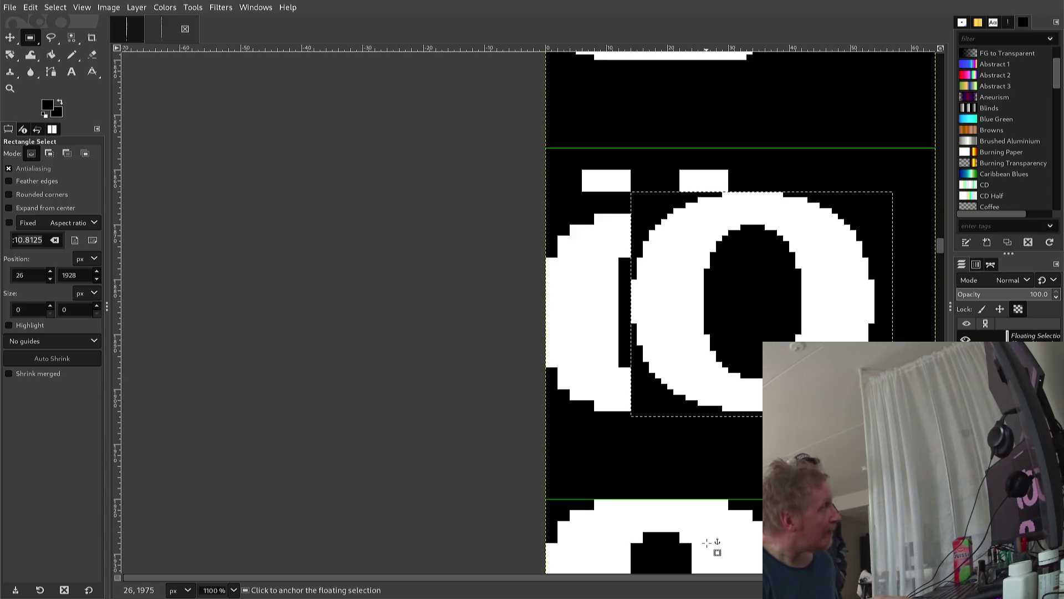
key("Left")
key("Left")
key("Left")
key("Left")
key("Left")
key("Left")
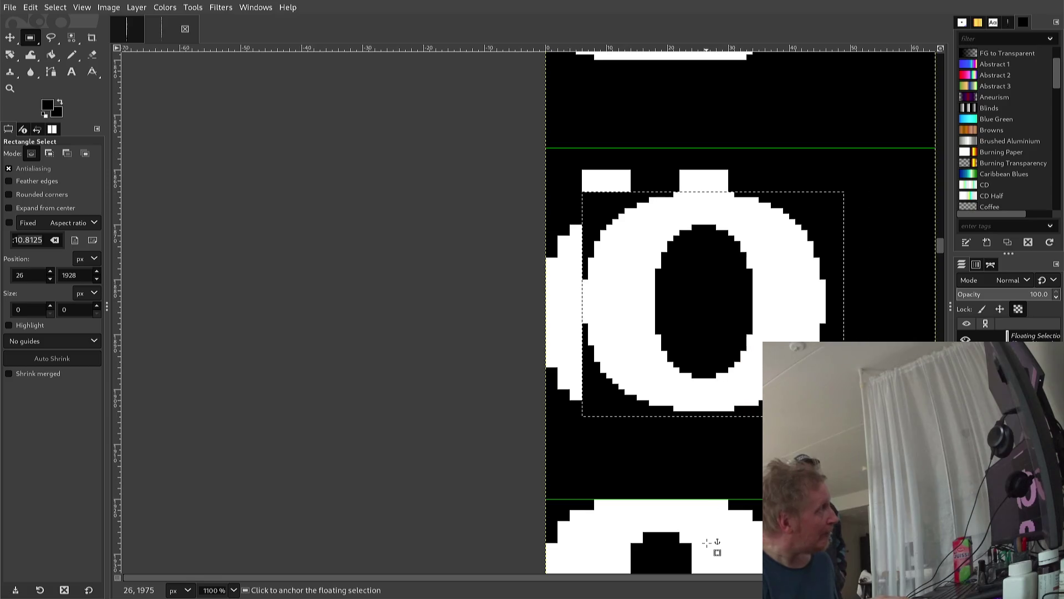
key("Left")
key("Left")
key("Left")
key("Left")
key("Left")
key("Left")
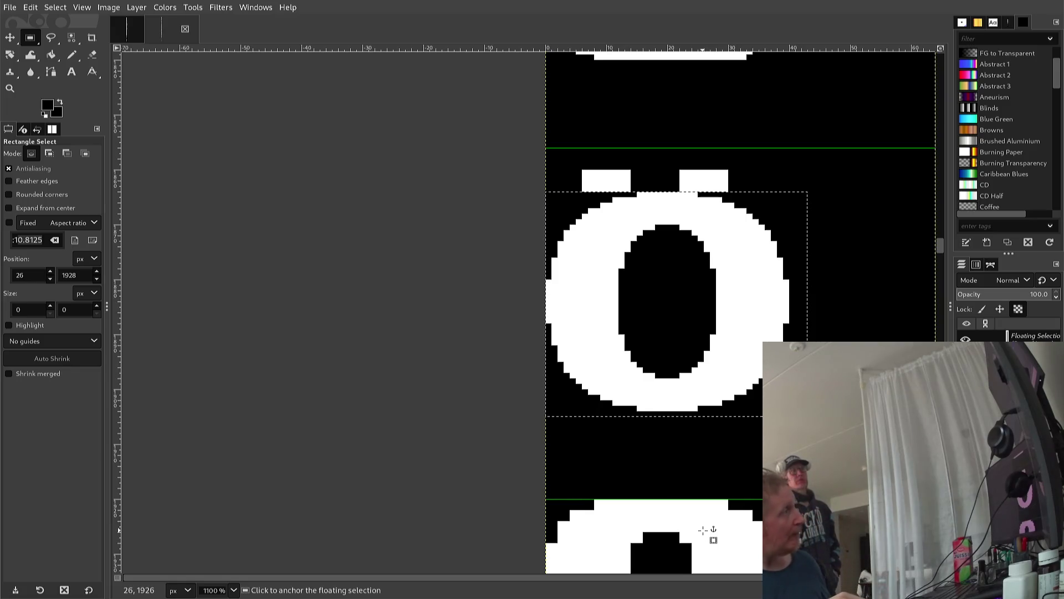
left_click(696, 531)
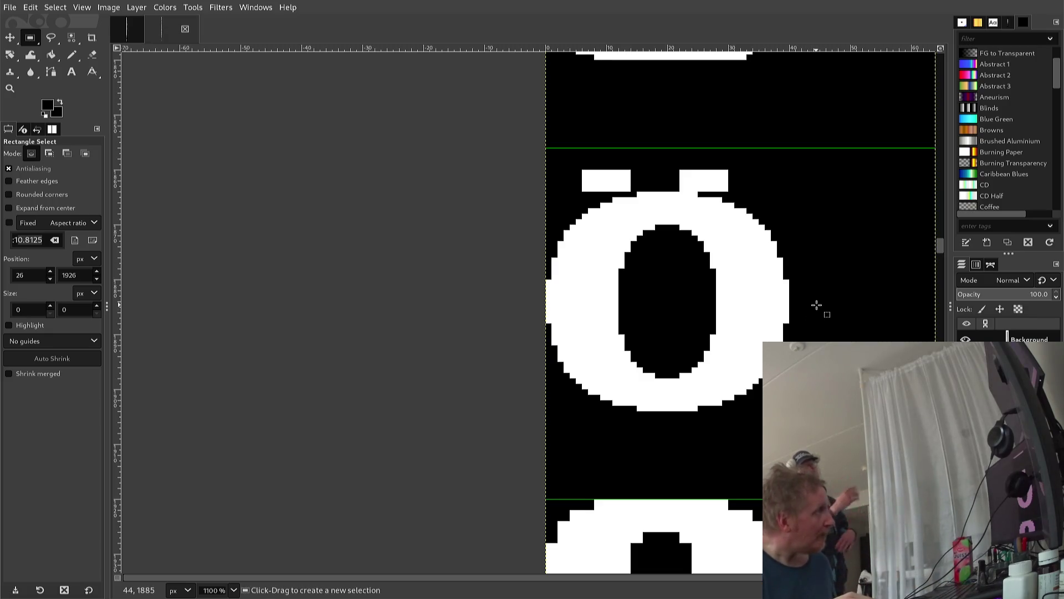
Cut the Ö body's upper half, lower it one pixel below the dots, and anchor it
mouse_move(814, 295)
left_mouse_down()
mouse_move(576, 225)
mouse_move(537, 191)
left_mouse_up()
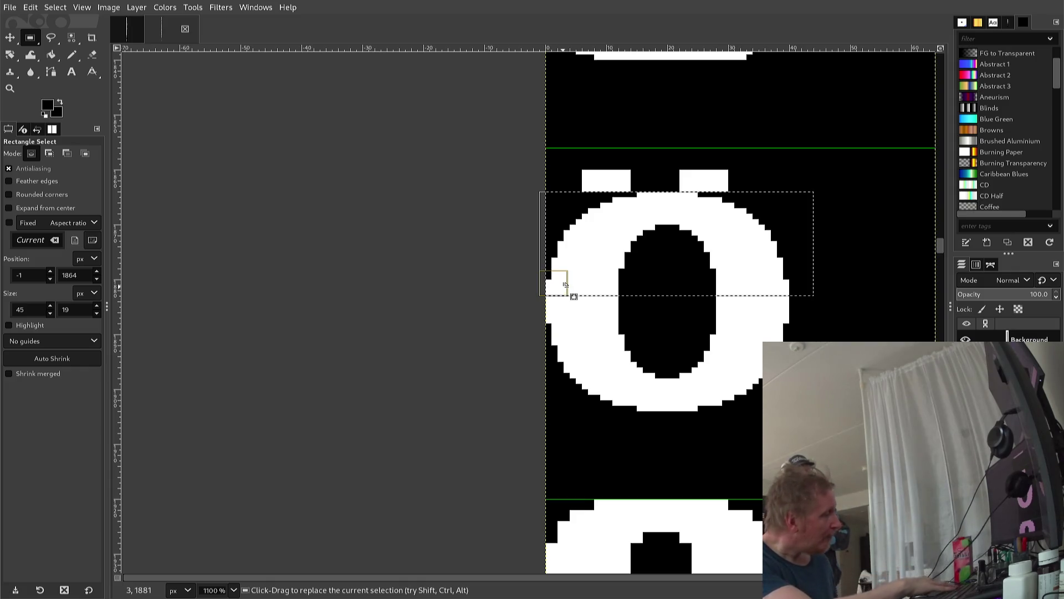
key("ctrl")
key("ctrl+x")
key("ctrl+v")
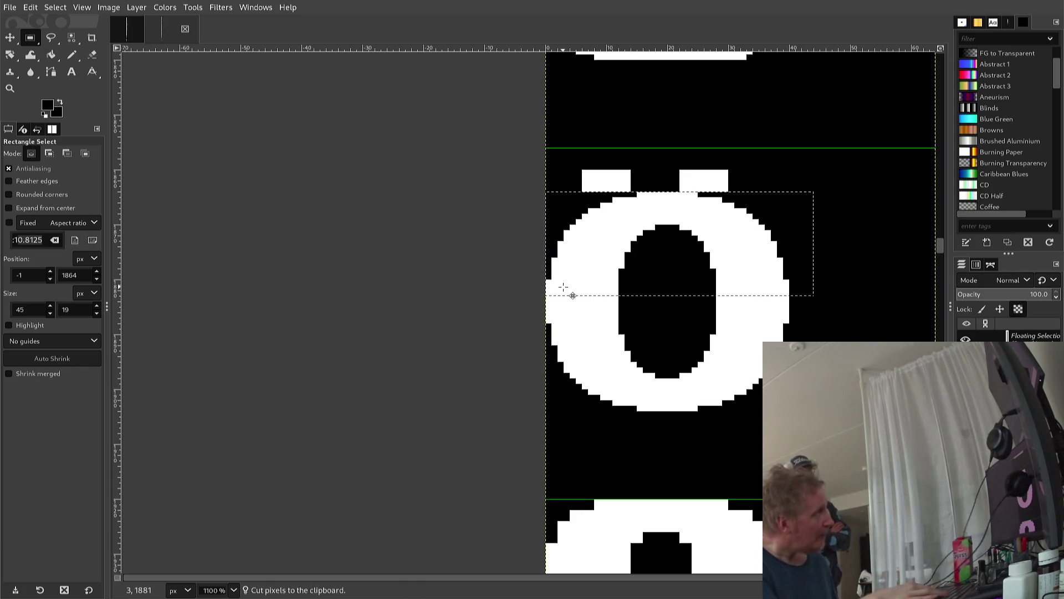
key("Down")
key("Down")
key("Down")
key("Up")
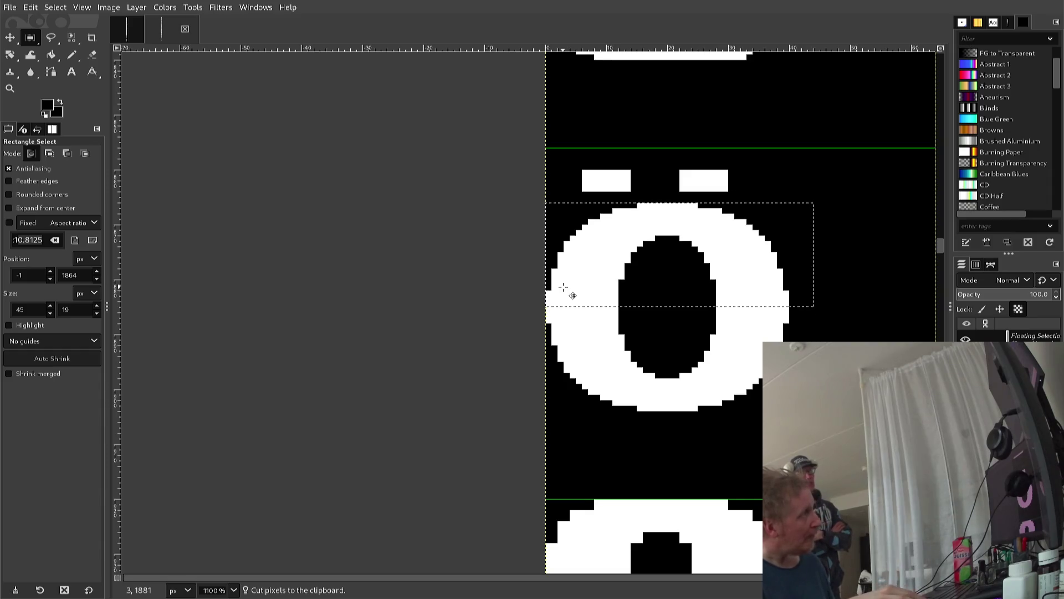
key("Up")
key("Up")
key("Down")
key("Down")
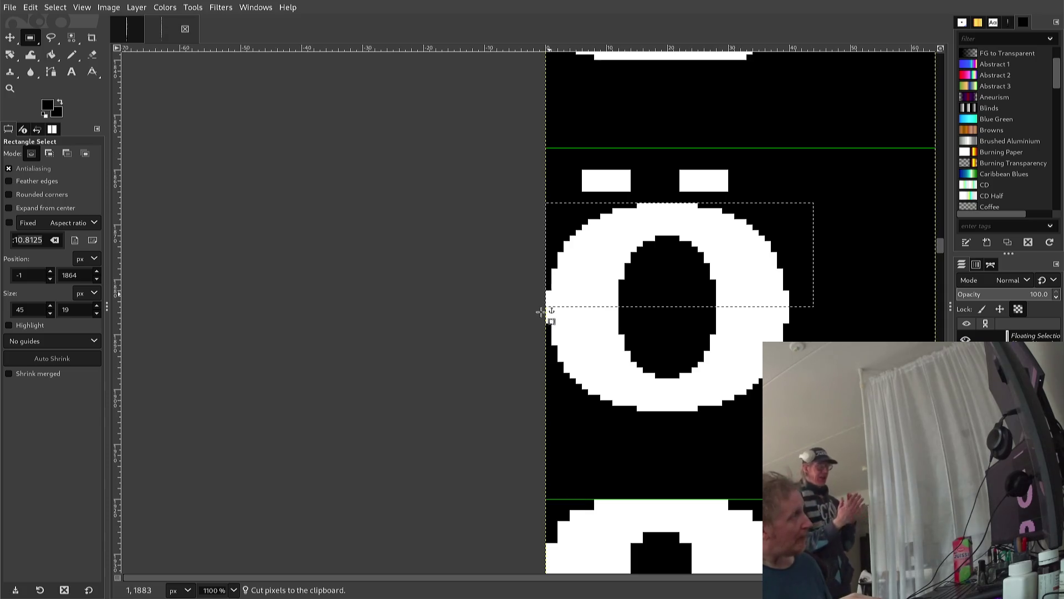
left_click(533, 339)
scroll(534, 338, "up", 5)
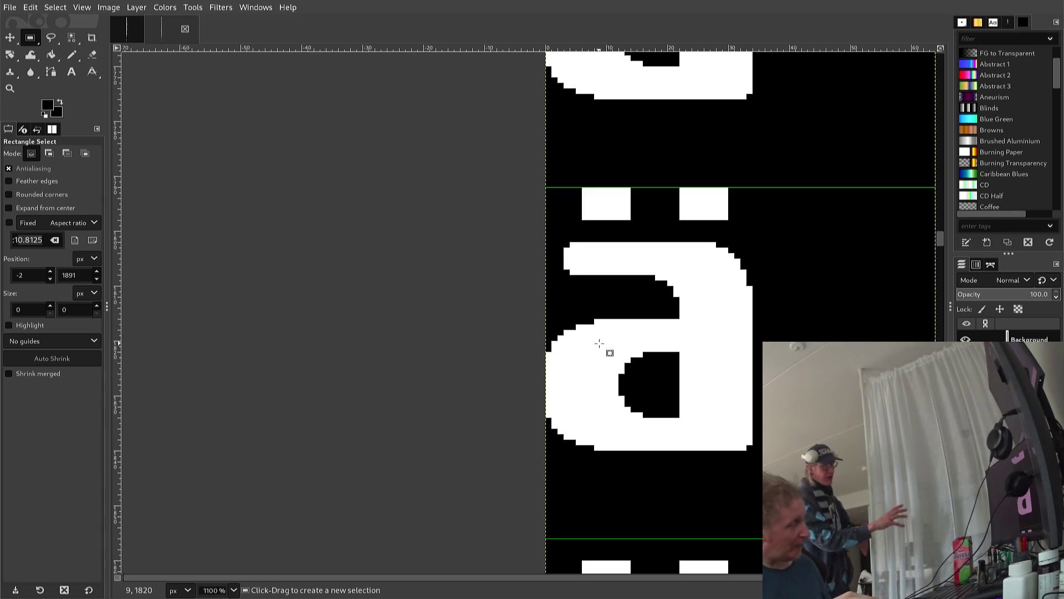
Repaint pixels of the ä's left dot in black and white with the Pencil to round it
key("n")
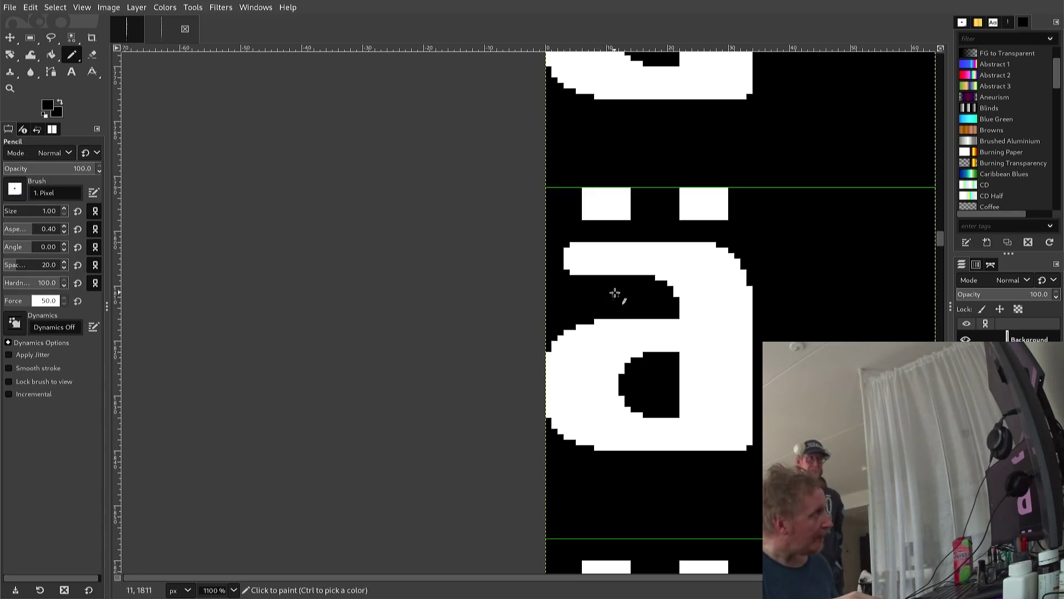
left_click(581, 213)
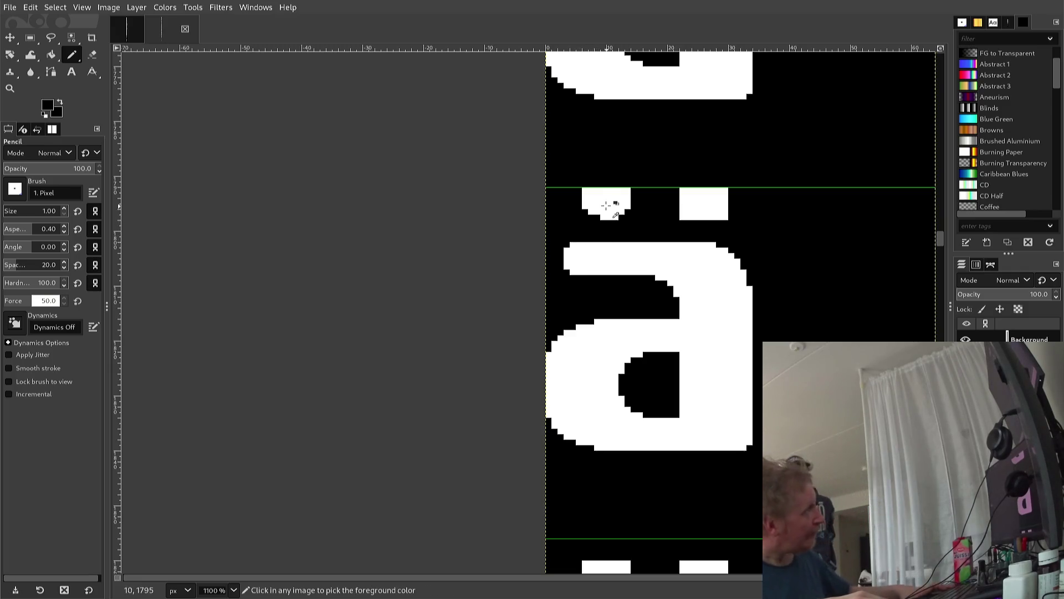
key("x")
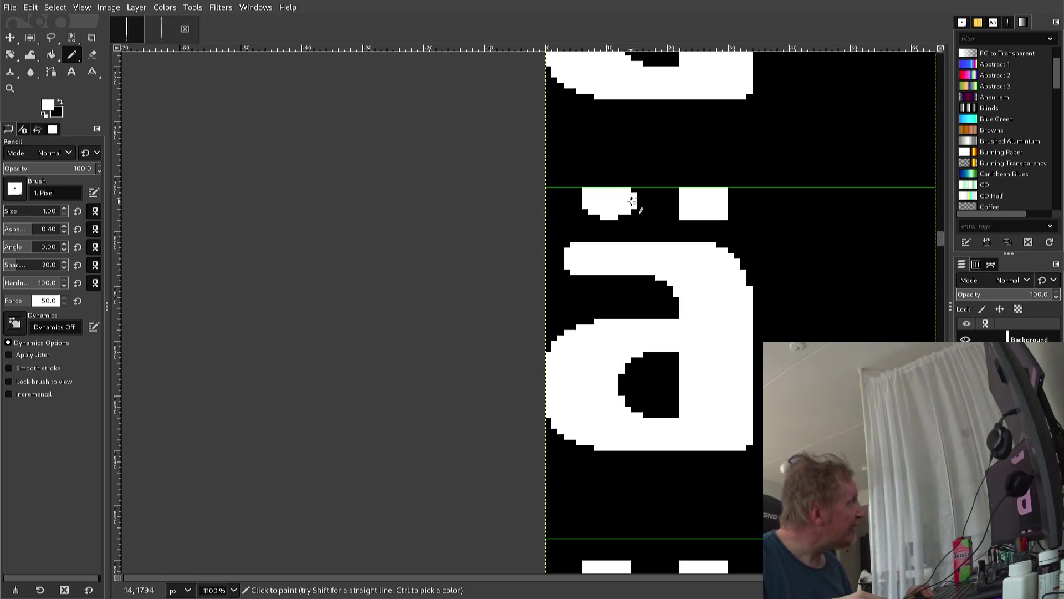
key("ctrl")
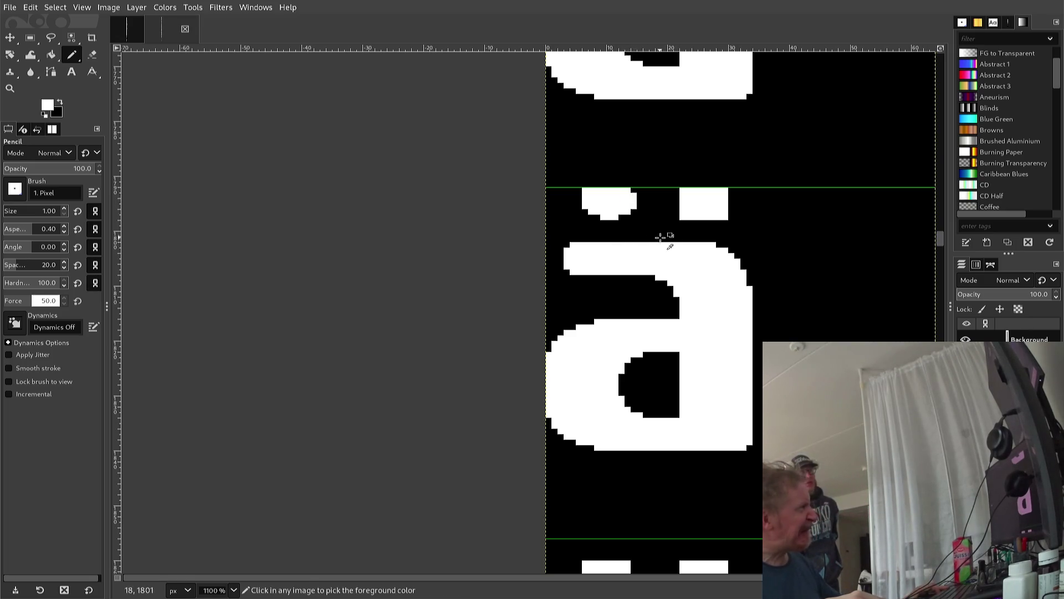
left_click(665, 238, "ctrl")
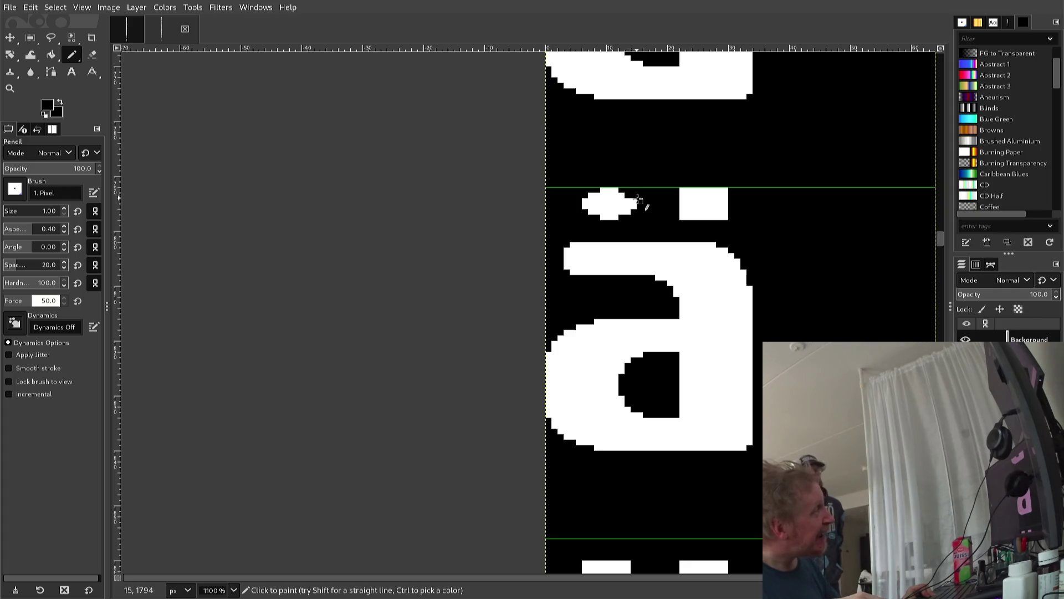
left_click(622, 199, "ctrl")
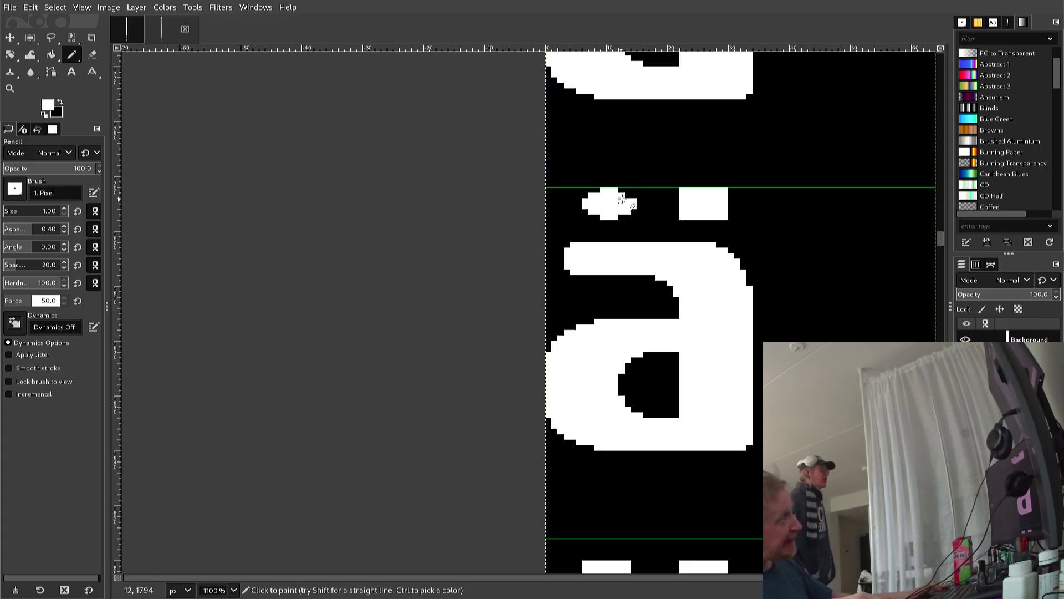
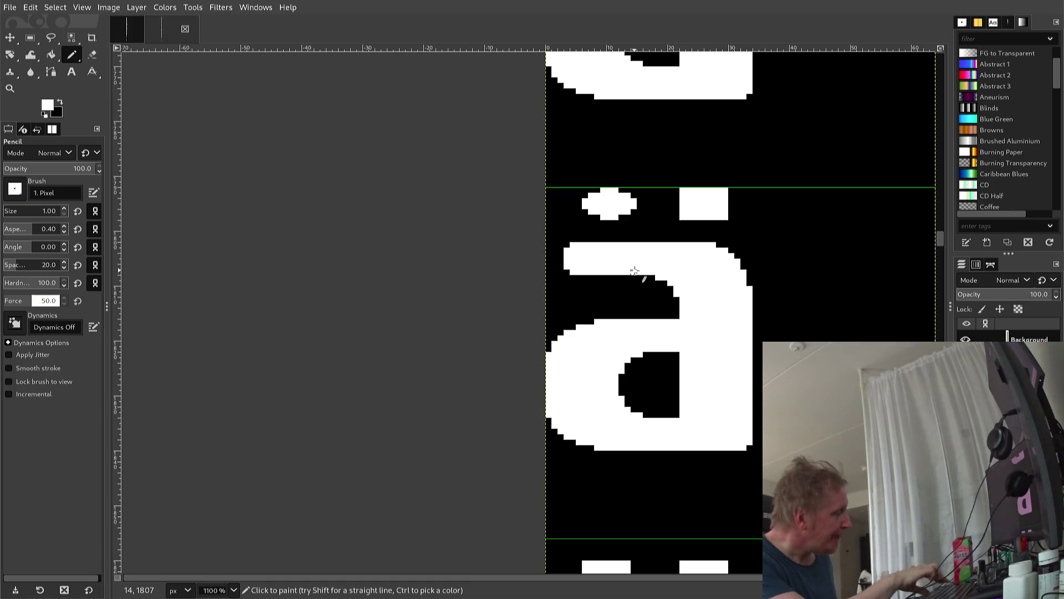
Copy the lower part of the left ä dot and anchor the copy one pixel lower
key("r")
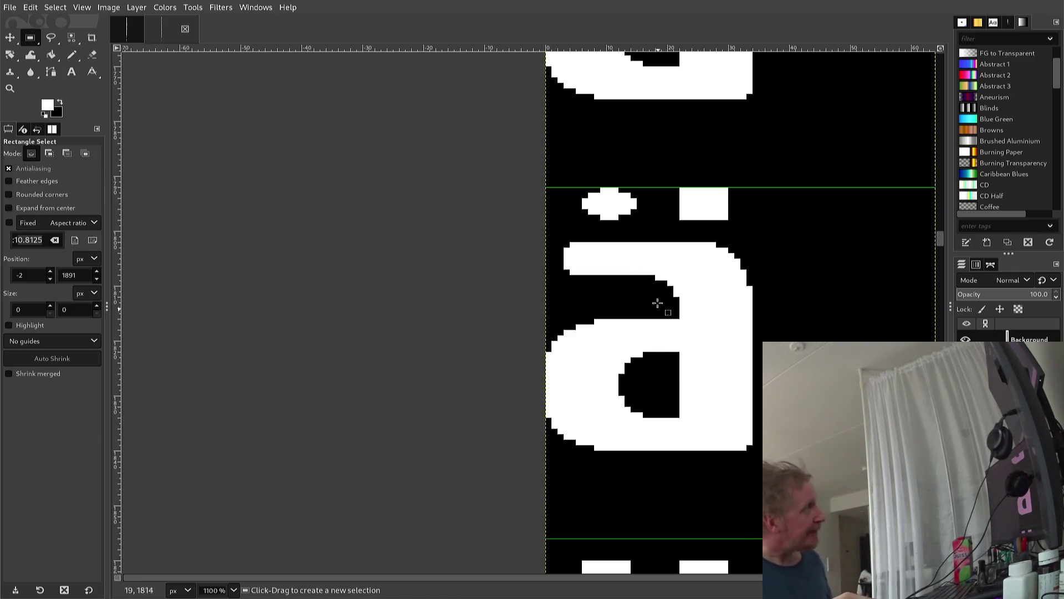
left_click_drag(576, 204, 644, 226)
key("ctrl+c")
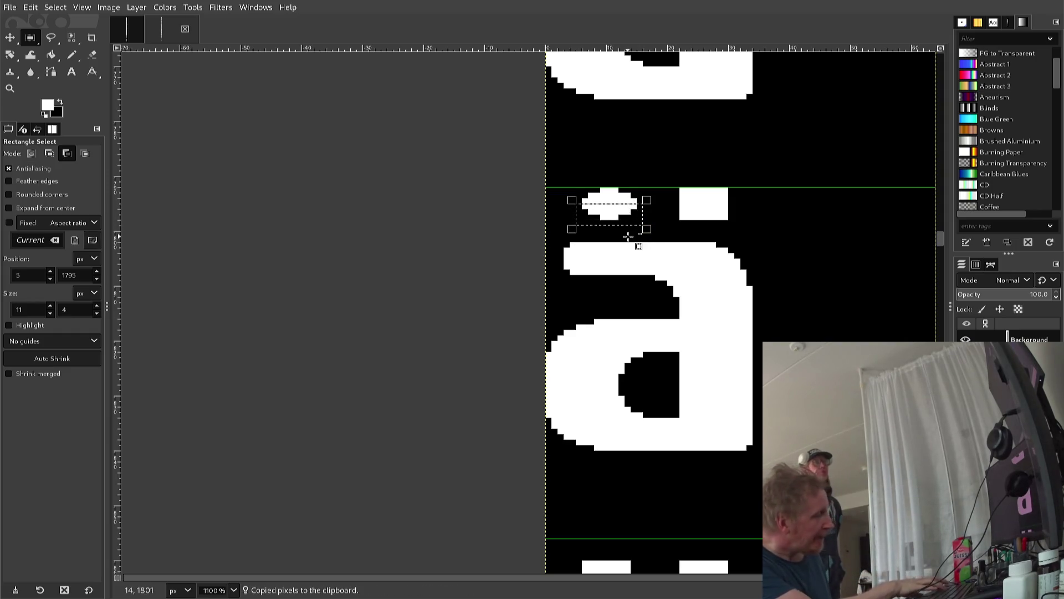
key("ctrl+v")
key("Down")
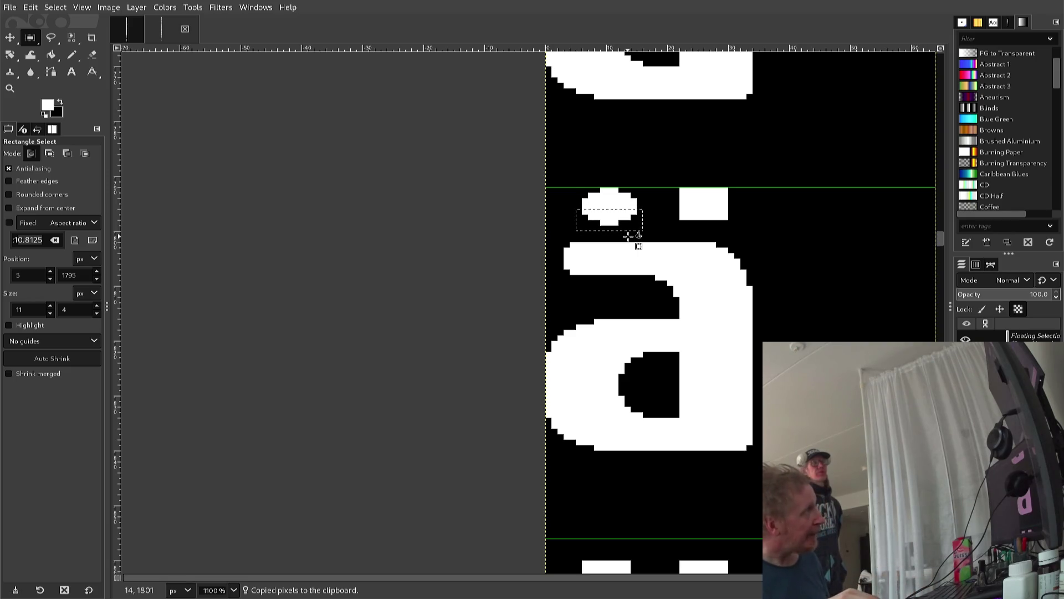
left_click(628, 236)
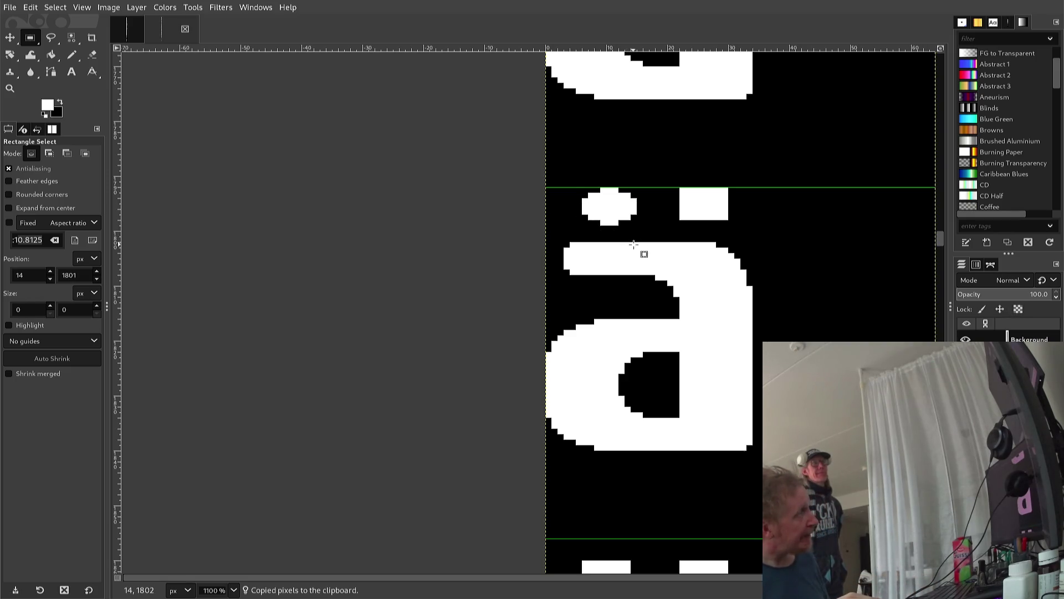
Paste a copy of the round left dot over the square right dot and anchor it
left_click_drag(643, 231, 575, 180)
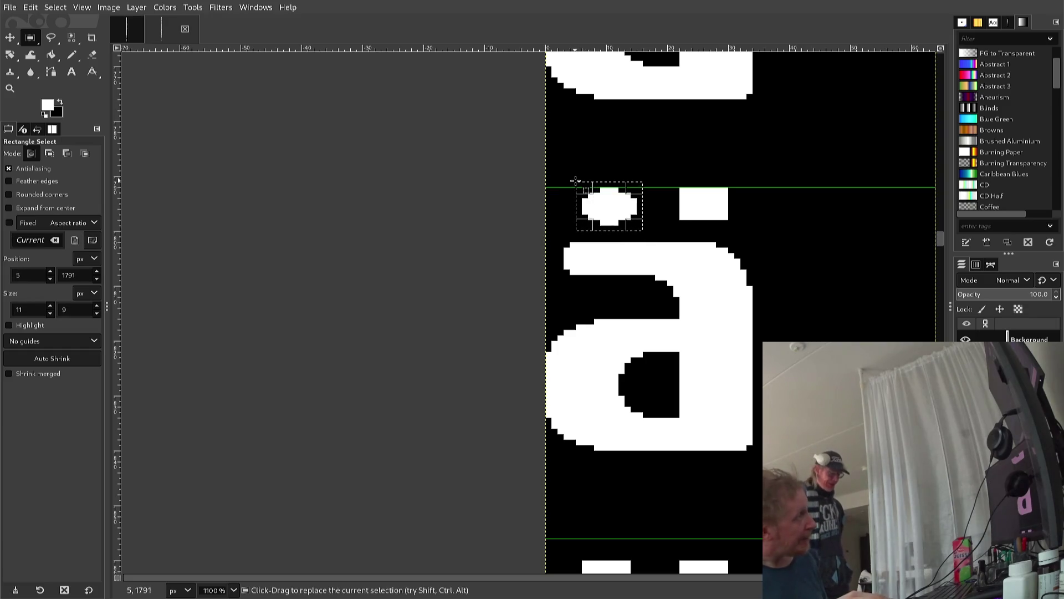
key("ctrl+c")
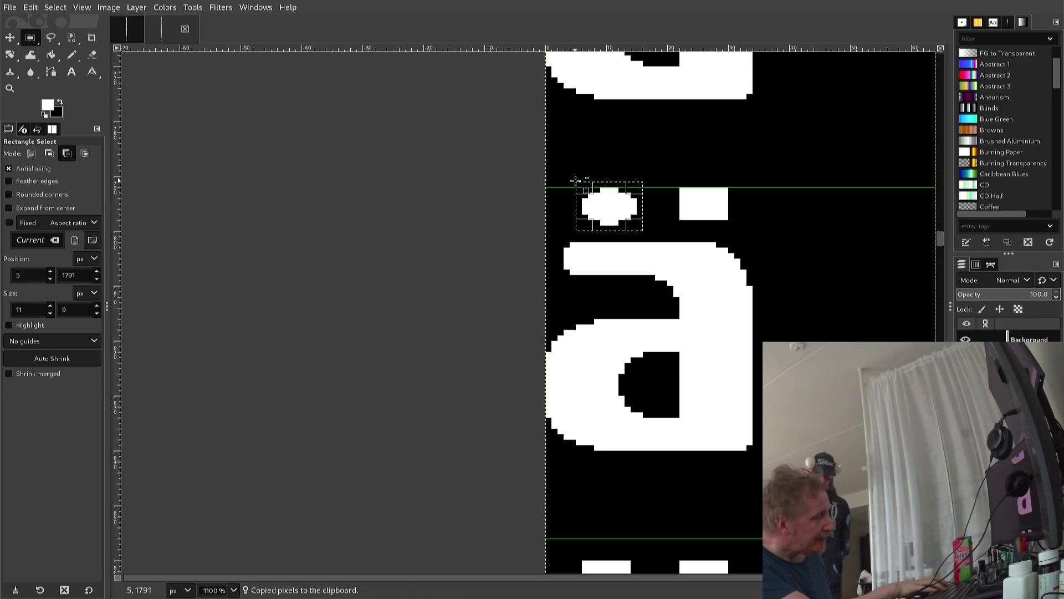
key("ctrl+v")
key("Right")
key("Right")
key("Right")
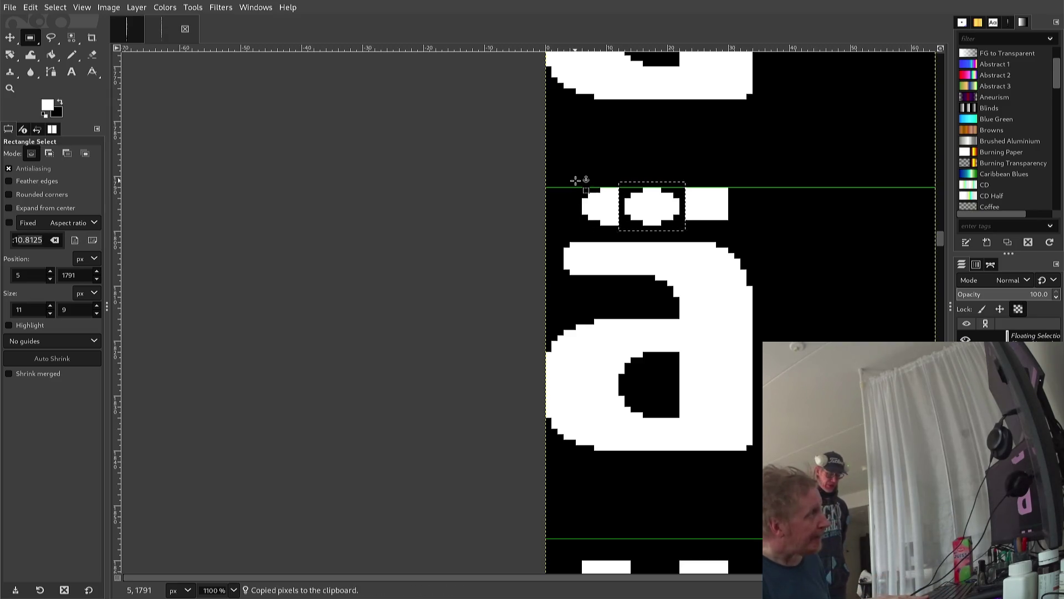
key("Right")
key("Right")
key("Right")
key("Right")
key("Right")
key("Left")
key("Left")
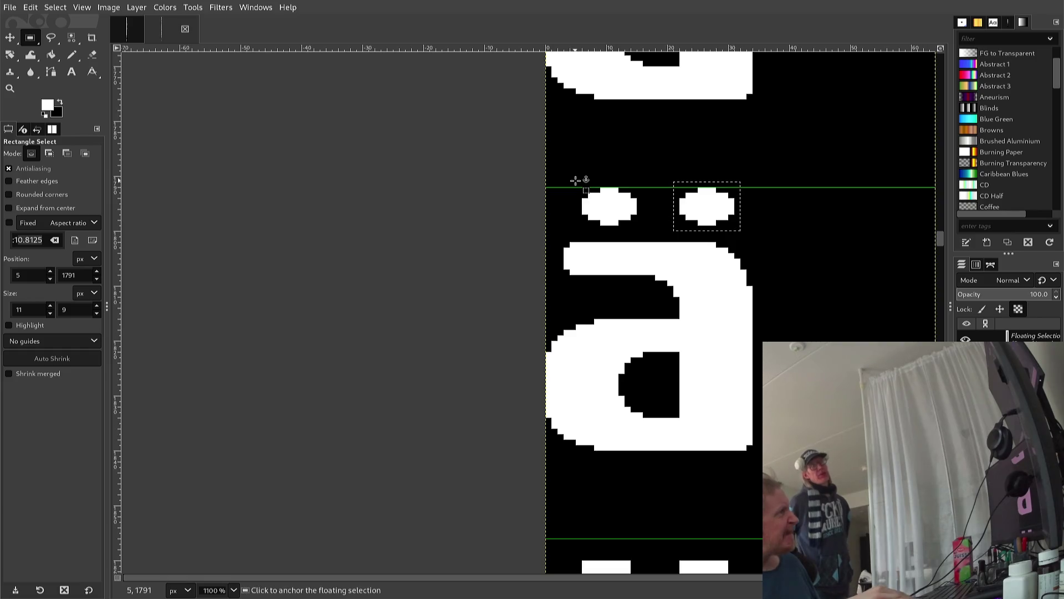
key("Right")
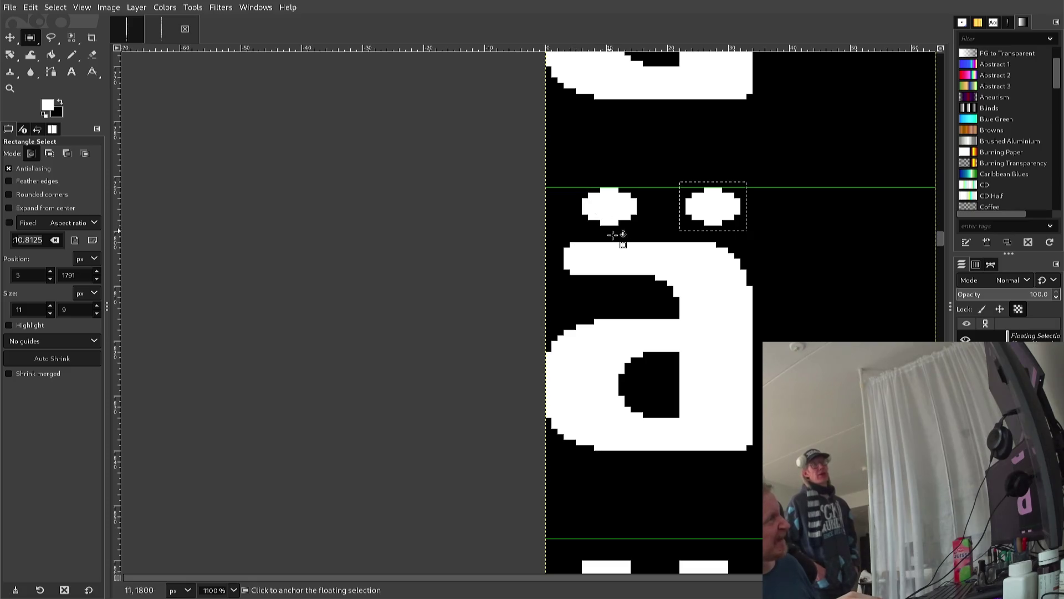
left_click(752, 282)
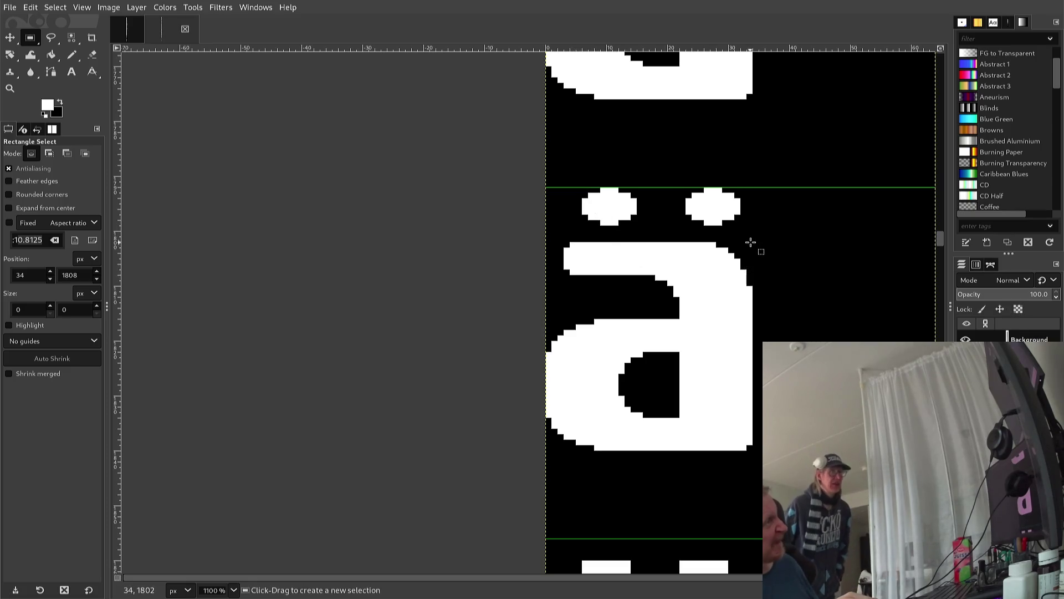
Select and copy both round umlaut dots of the ä
left_click_drag(754, 237, 516, 177)
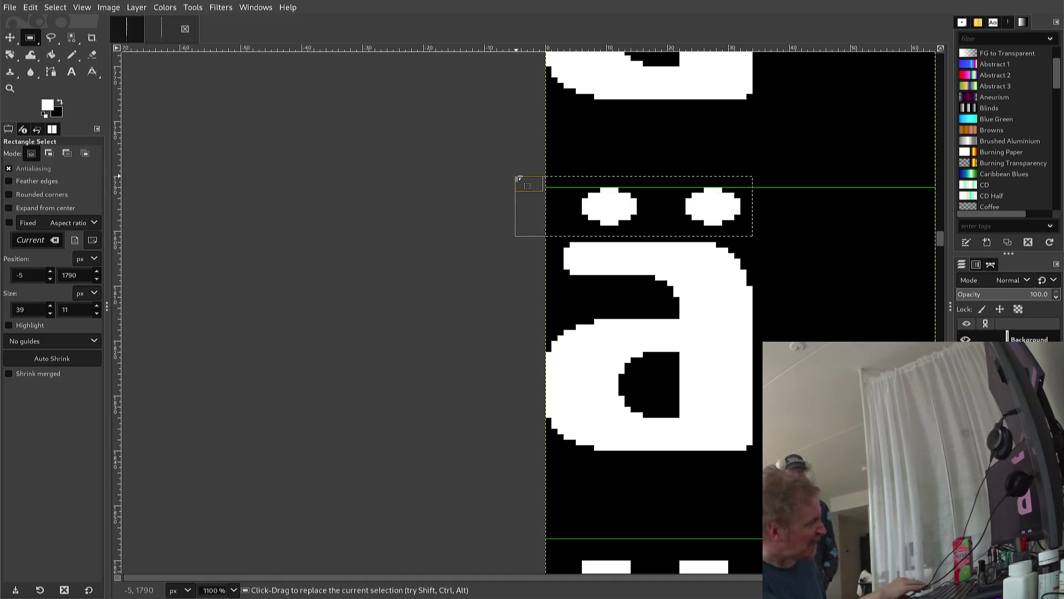
key("ctrl+c")
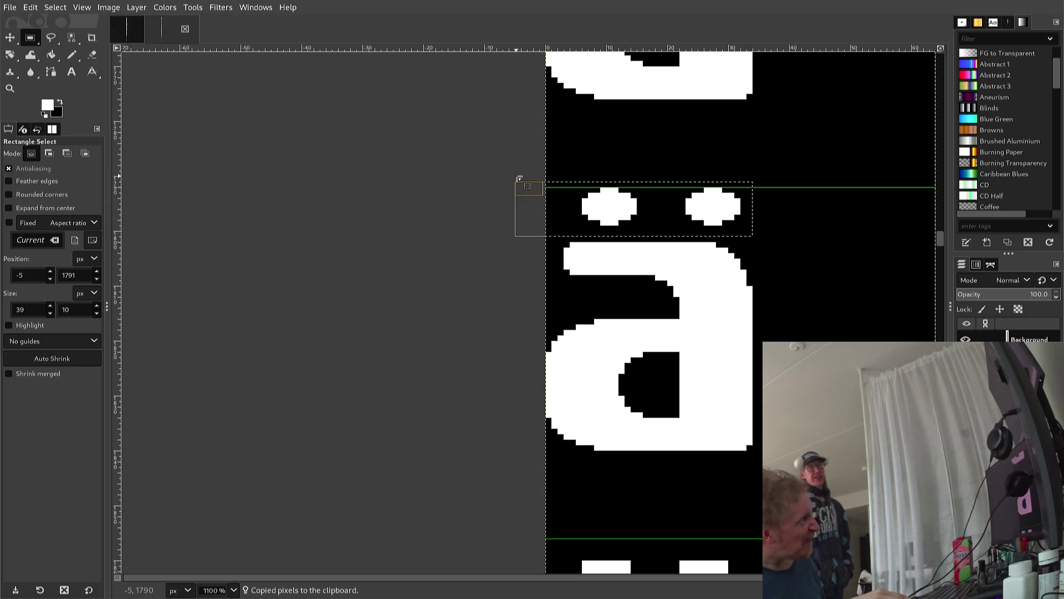
key("Down")
key("Down")
key("Down")
key("Up")
key("Up")
key("Up")
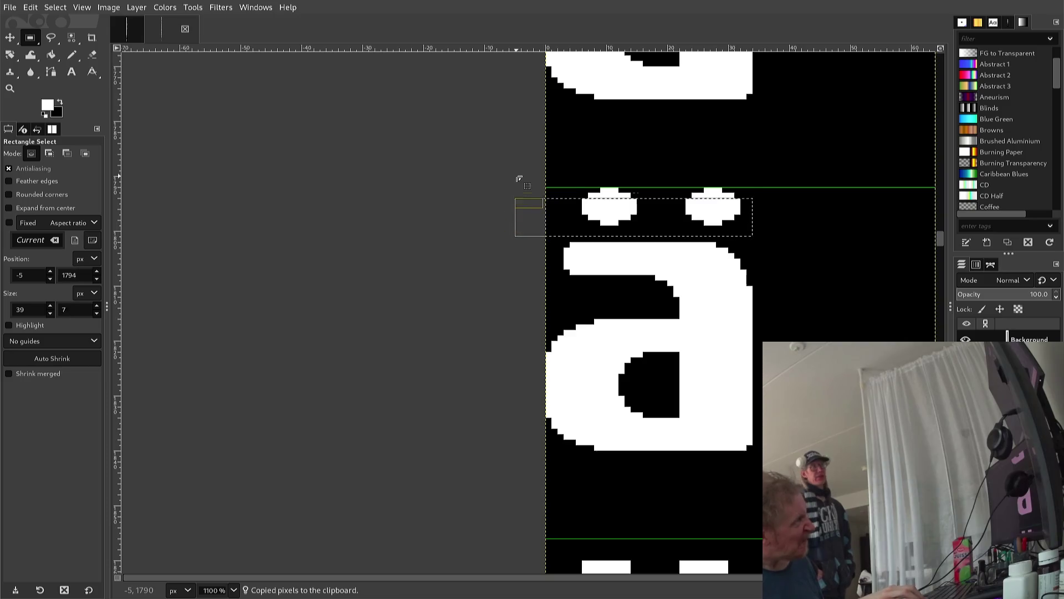
key("Up")
key("Up")
key("Up")
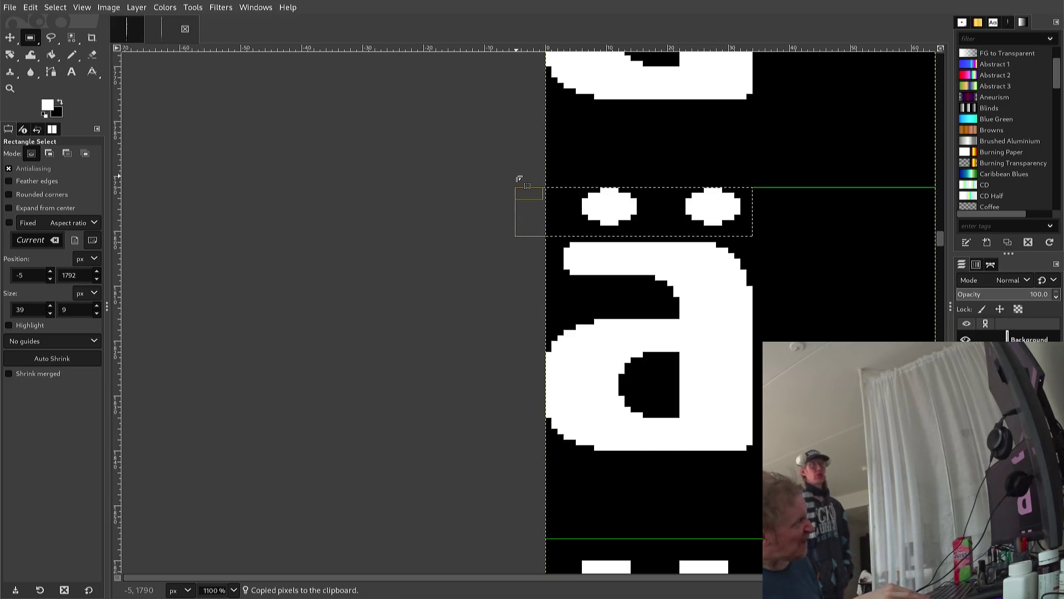
Paste the dot pair and nudge it down and right until it sits over the ö
key("ctrl")
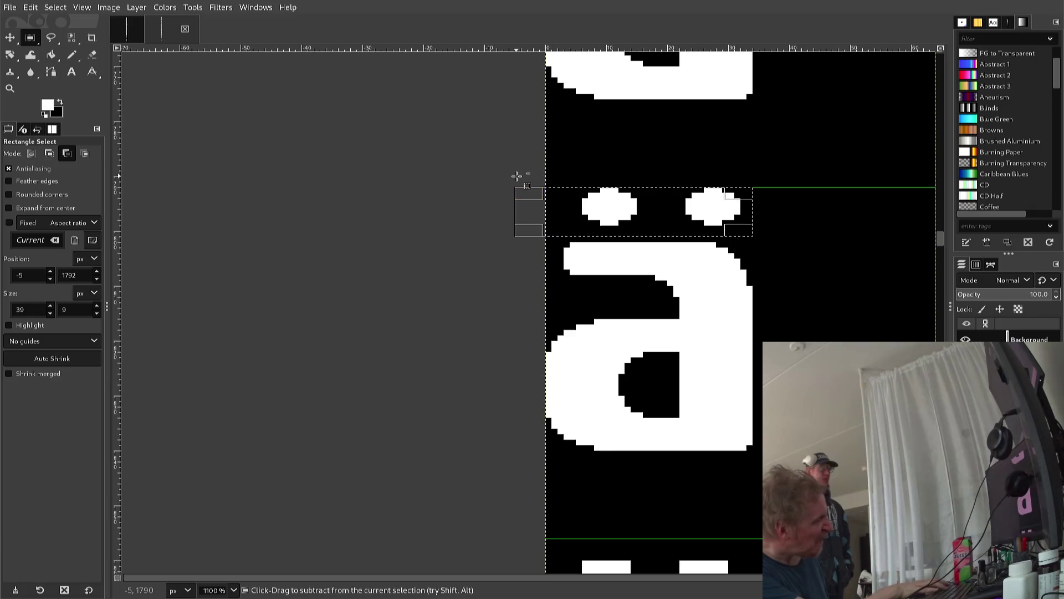
key("ctrl+v")
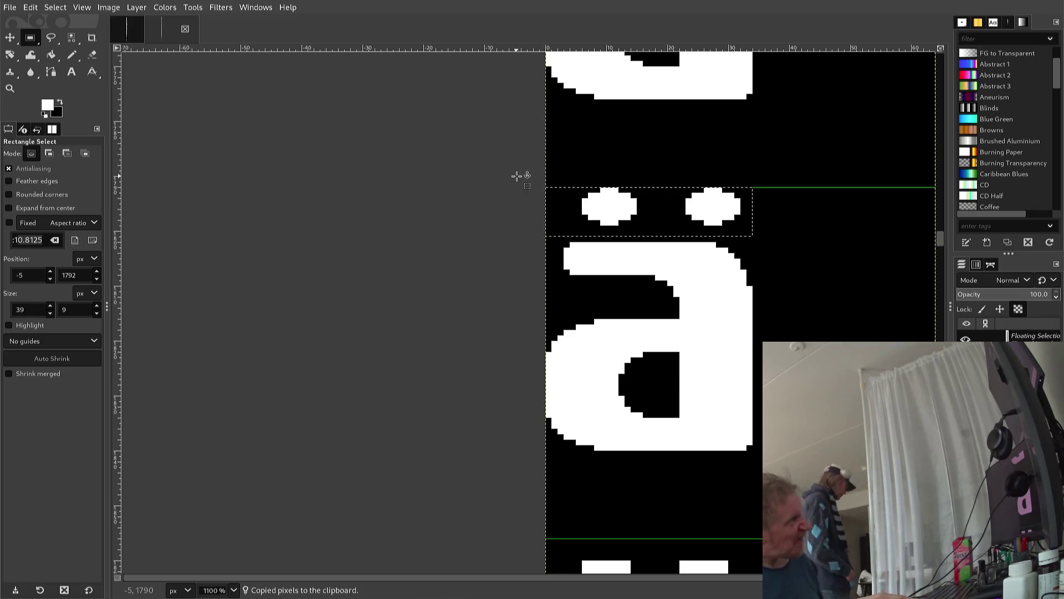
key("Down")
key("Down")
key("Down")
key("Down")
key("Down")
key("Down")
key("Down")
key("Down")
key("Down")
key("Down")
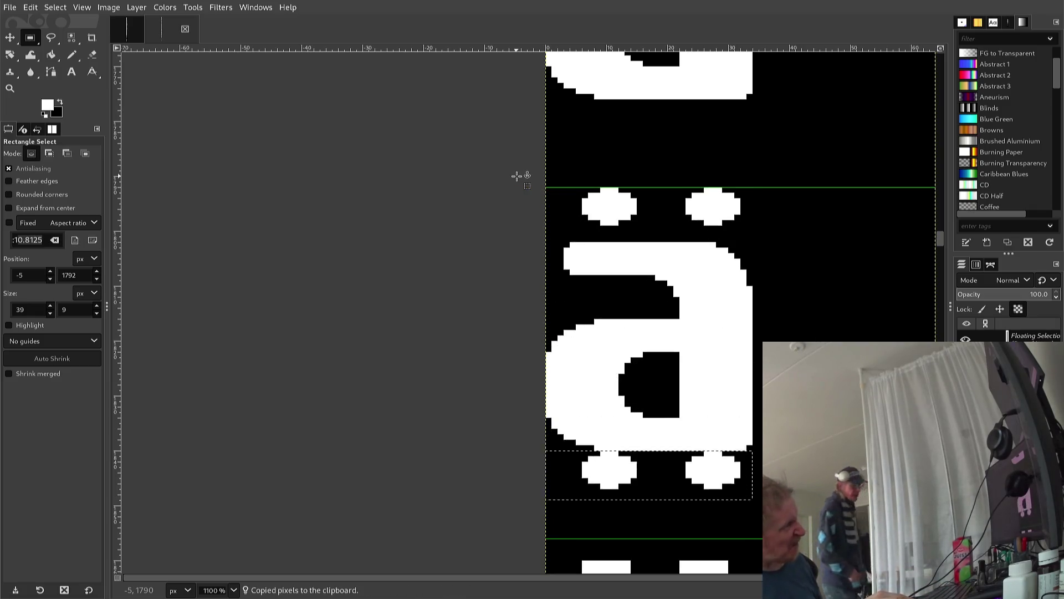
key("Down")
key("Down")
key("Down")
key("Down")
key("Down")
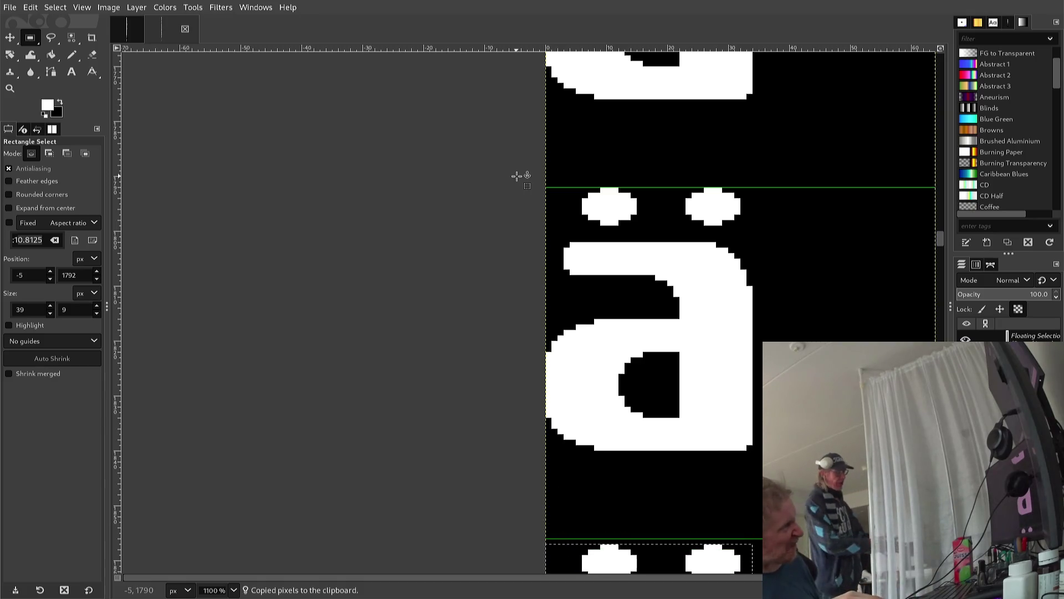
scroll(510, 311, "down", 2)
scroll(508, 321, "up", 1)
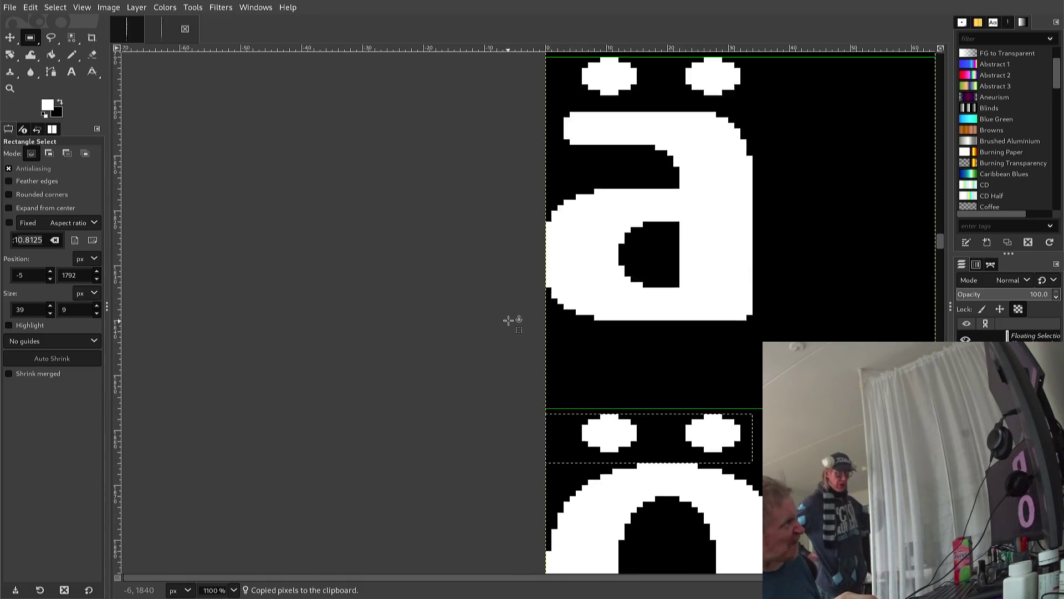
scroll(507, 321, "up", 1)
scroll(504, 332, "down", 1)
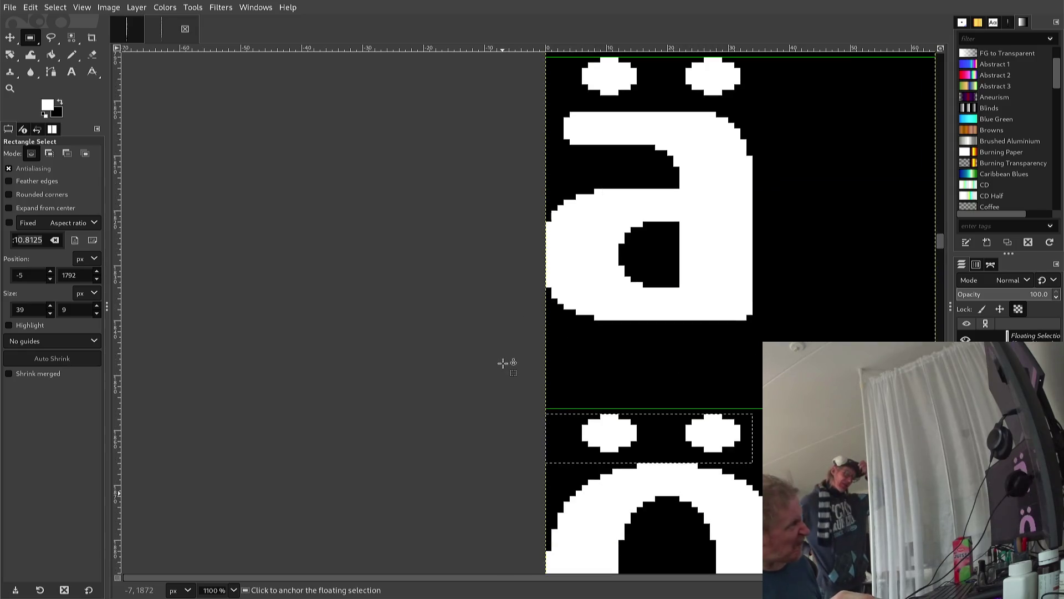
key("Up")
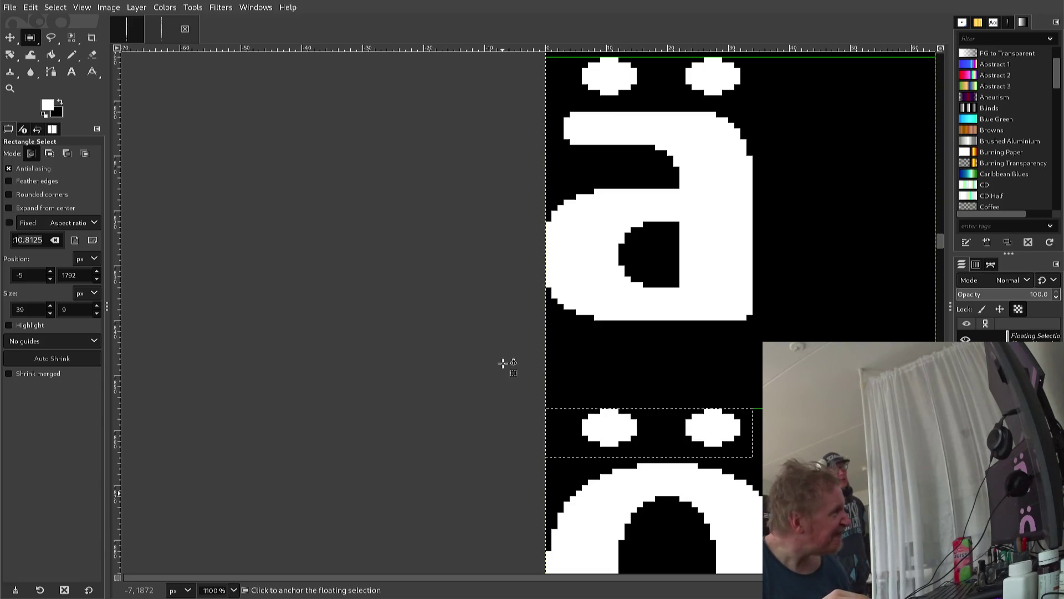
key("Right")
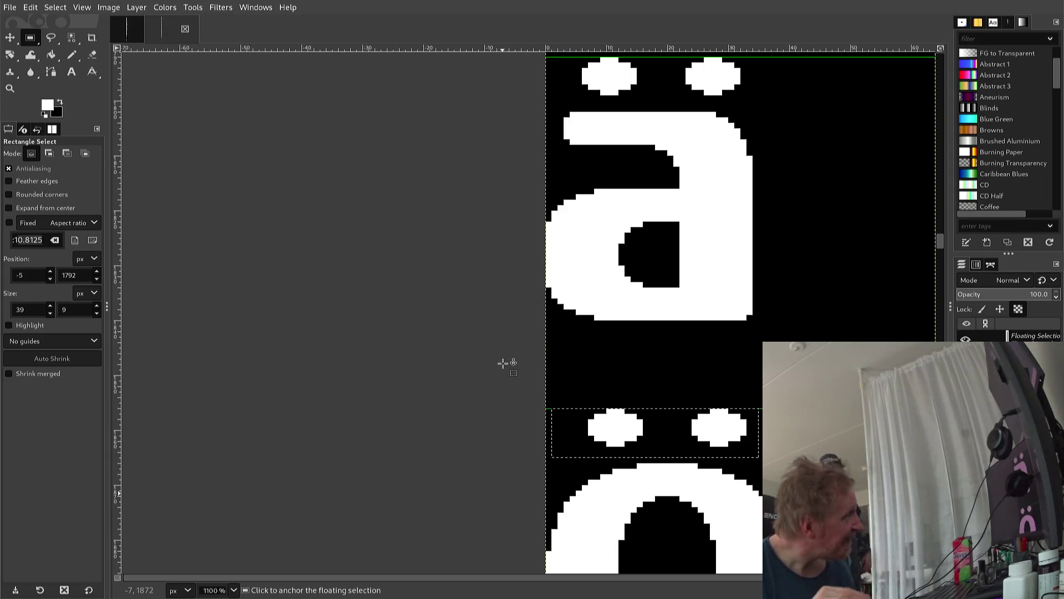
Anchor the umlaut dots above the ö, then anchor a copy of its right dot one pixel right
left_click(507, 362)
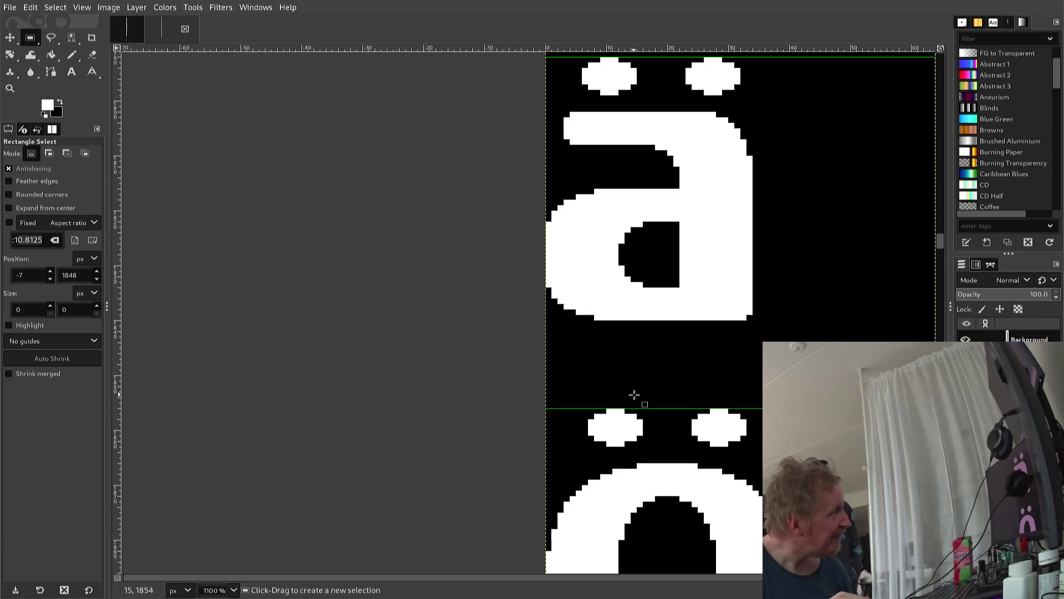
left_click_drag(680, 457, 759, 391)
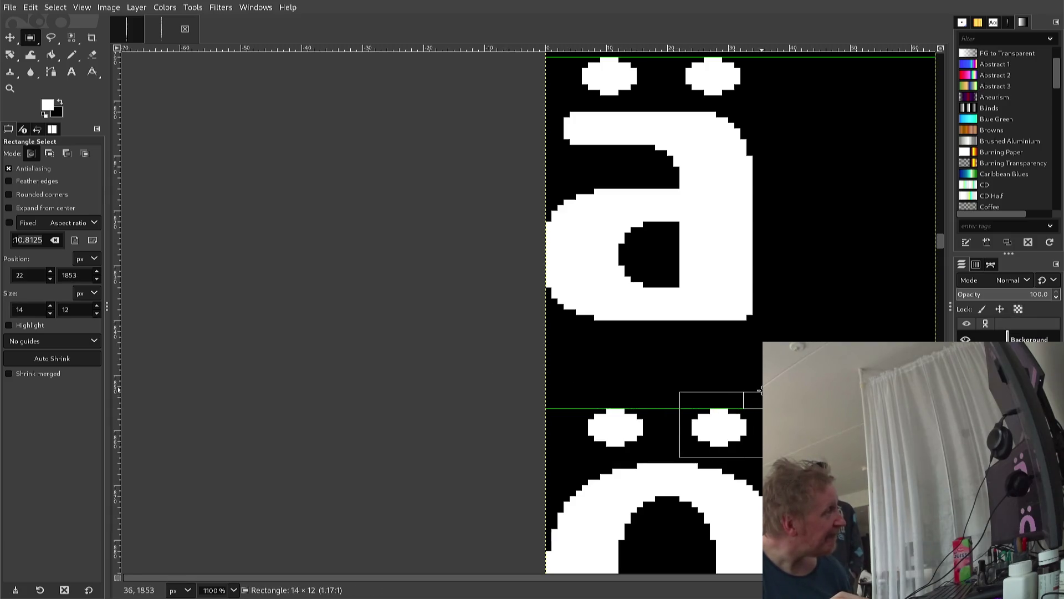
key("ctrl+c")
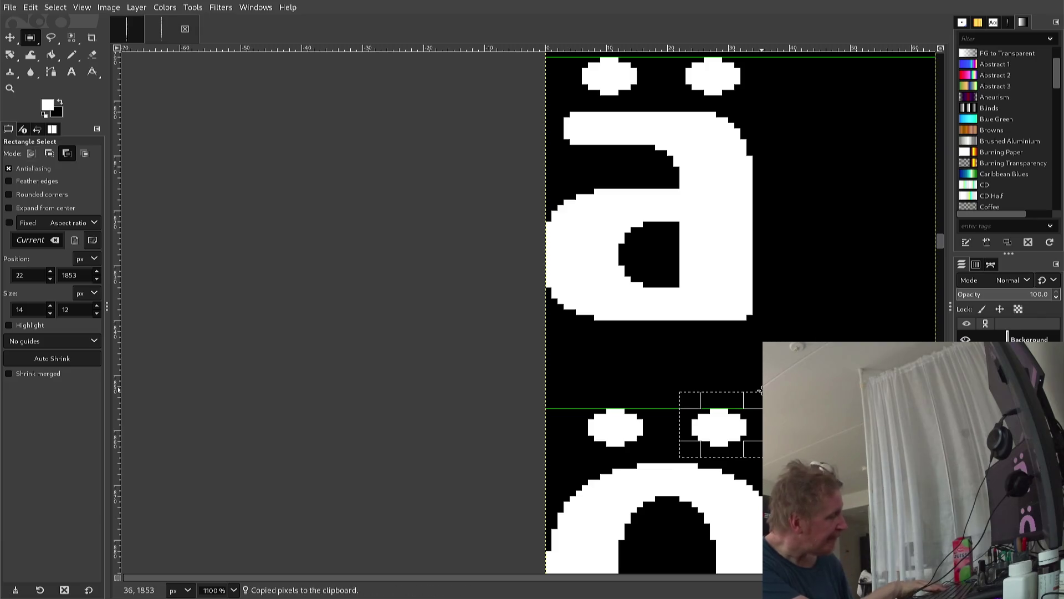
key("ctrl+v")
key("Right")
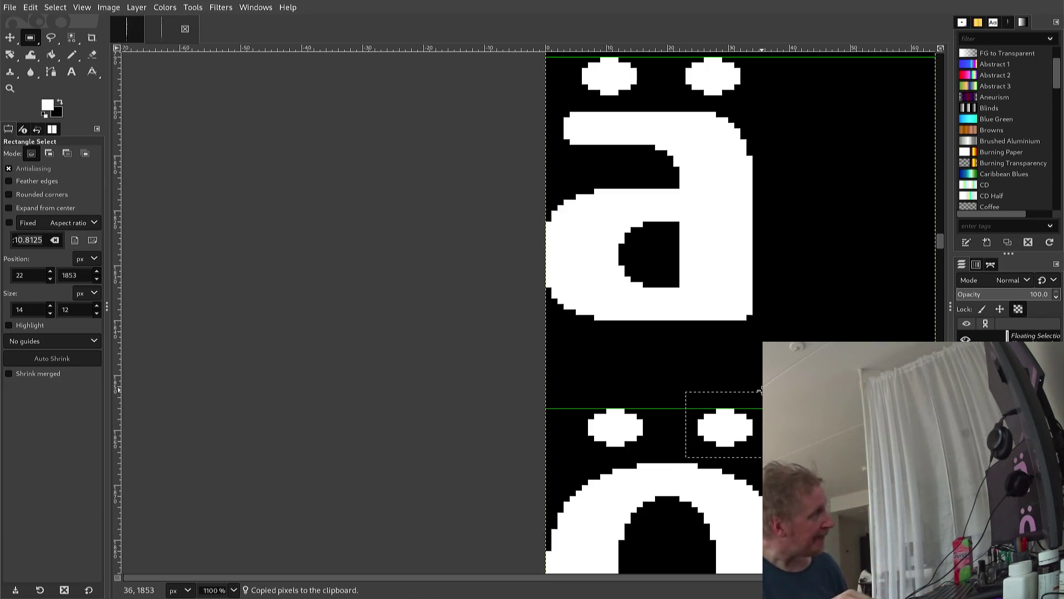
left_click(774, 391)
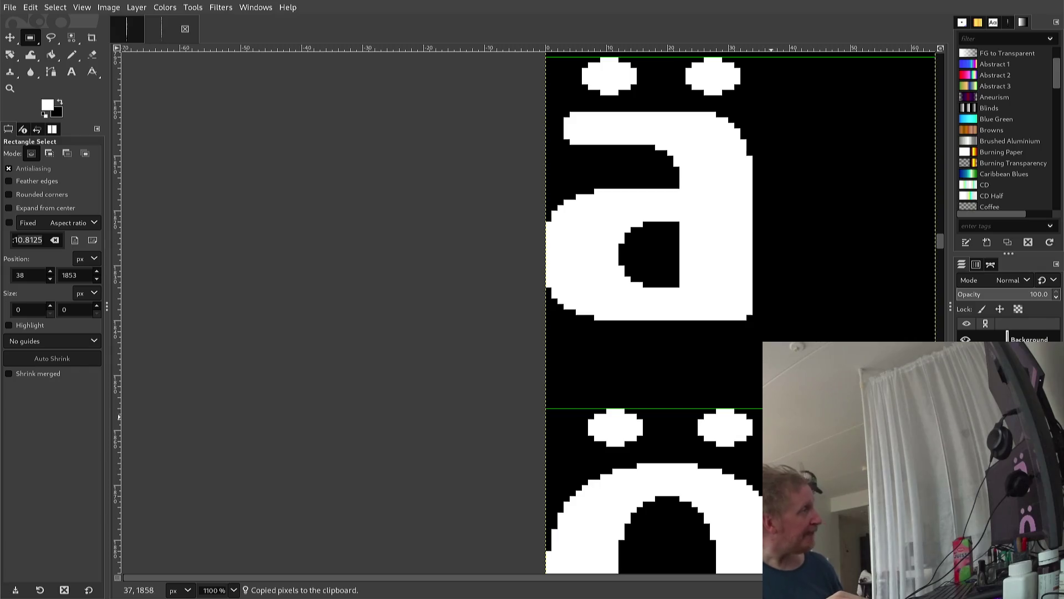
Export the glyph sheet as font2.png
scroll(754, 447, "up", 3)
scroll(754, 446, "down", 4)
scroll(754, 447, "up", 1)
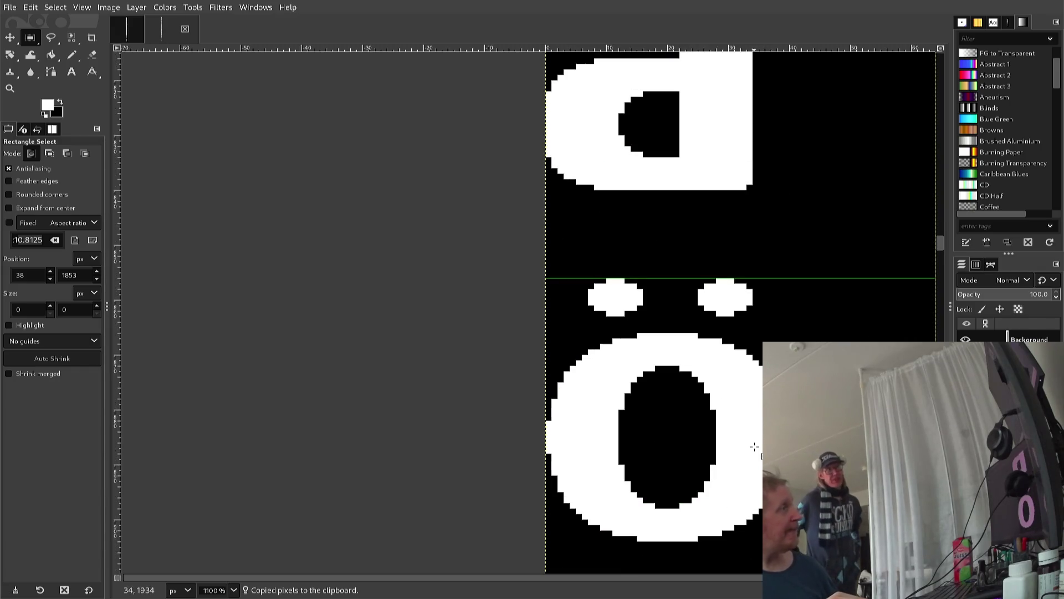
scroll(754, 446, "up", 1)
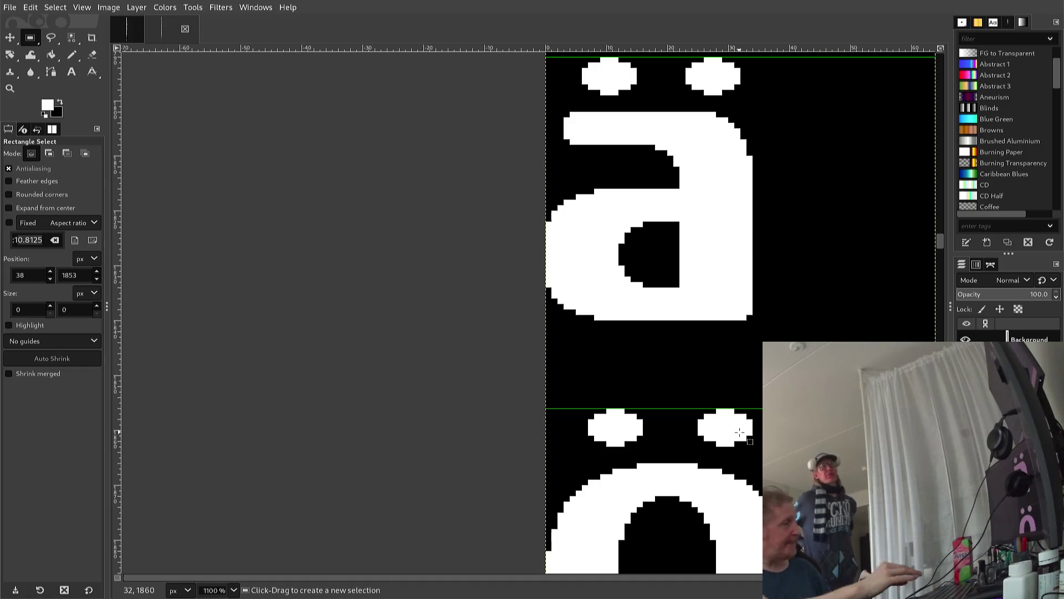
key("ctrl+e")
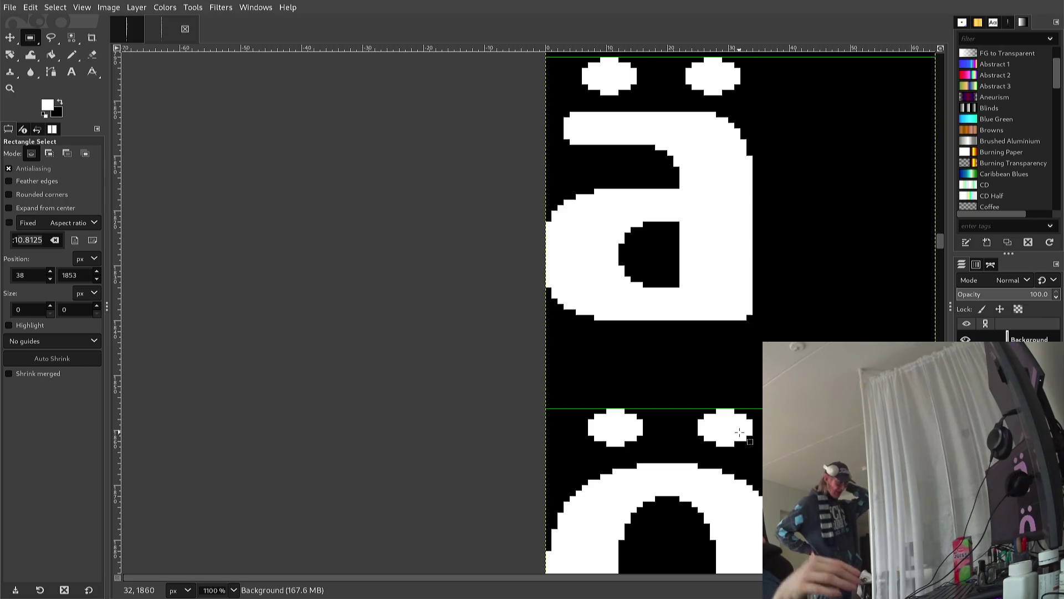
Scroll down to the A glyph below the O and switch to the Pencil tool
scroll(739, 432, "down", 2)
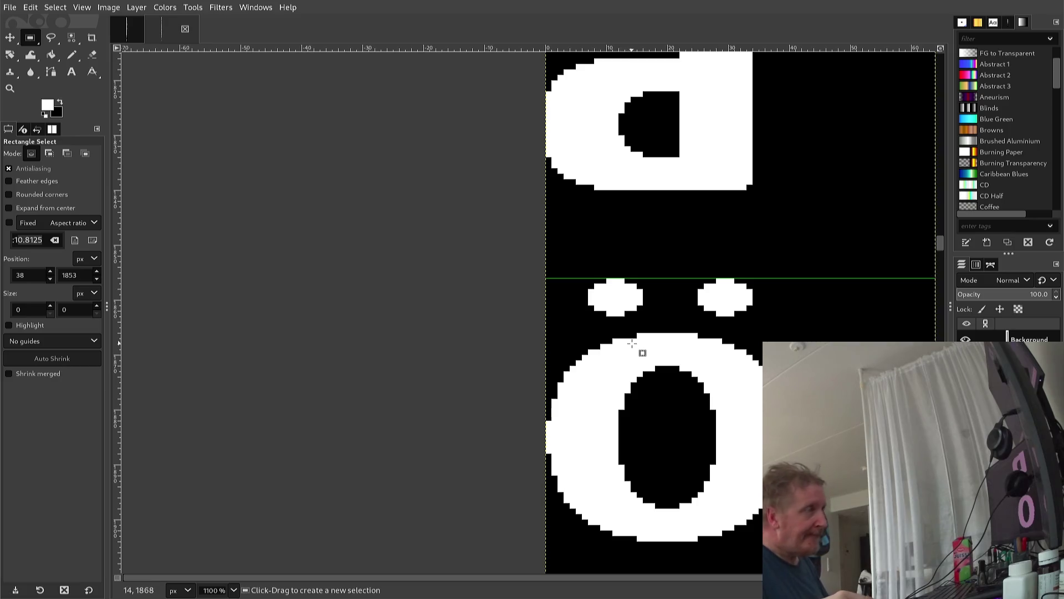
scroll(640, 343, "down", 3)
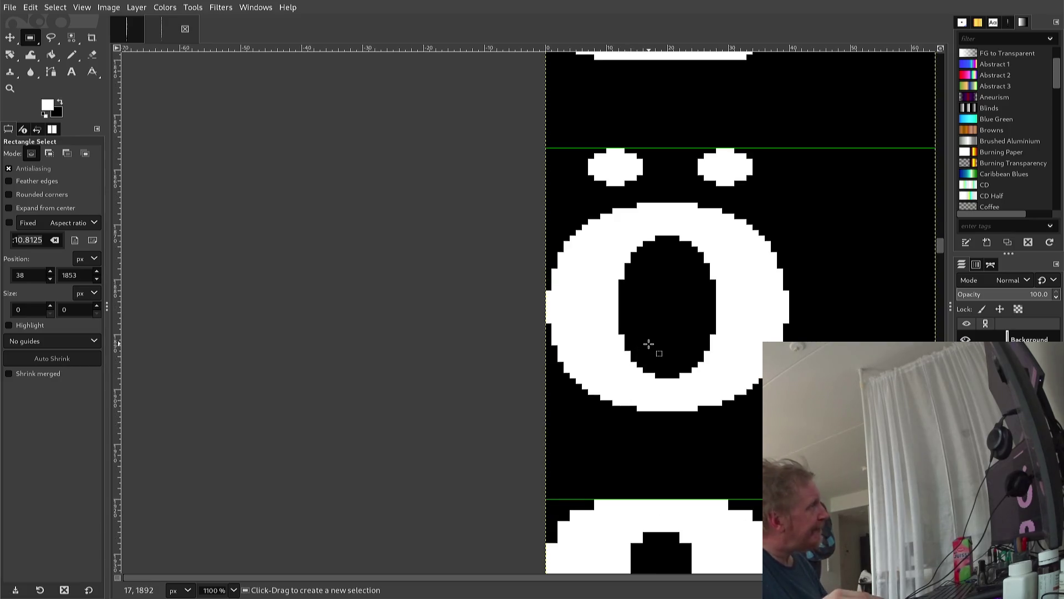
scroll(646, 347, "down", 2)
scroll(643, 360, "down", 1)
scroll(635, 382, "up", 2)
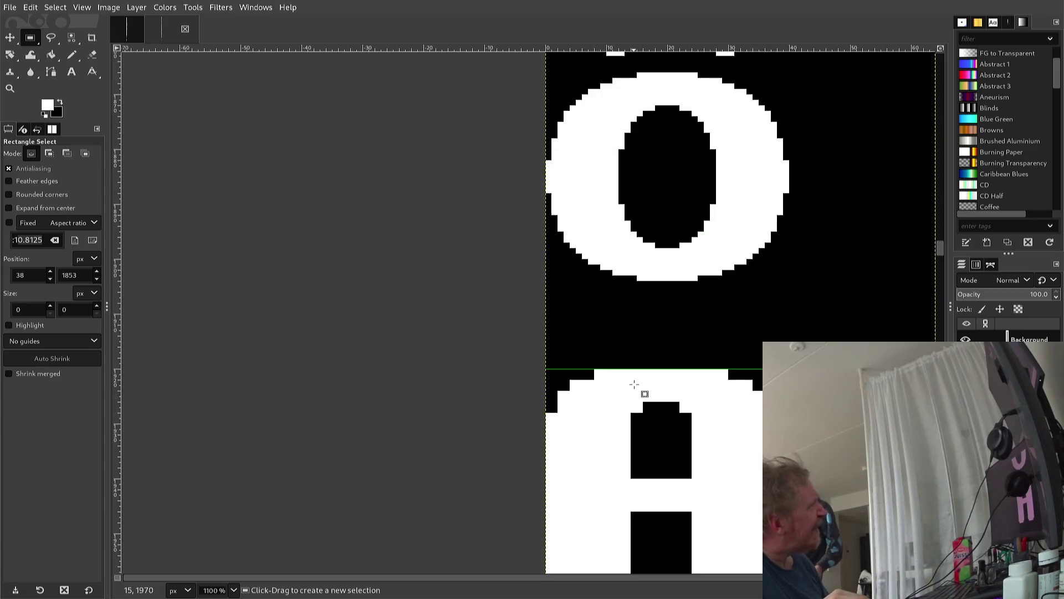
scroll(616, 410, "down", 3)
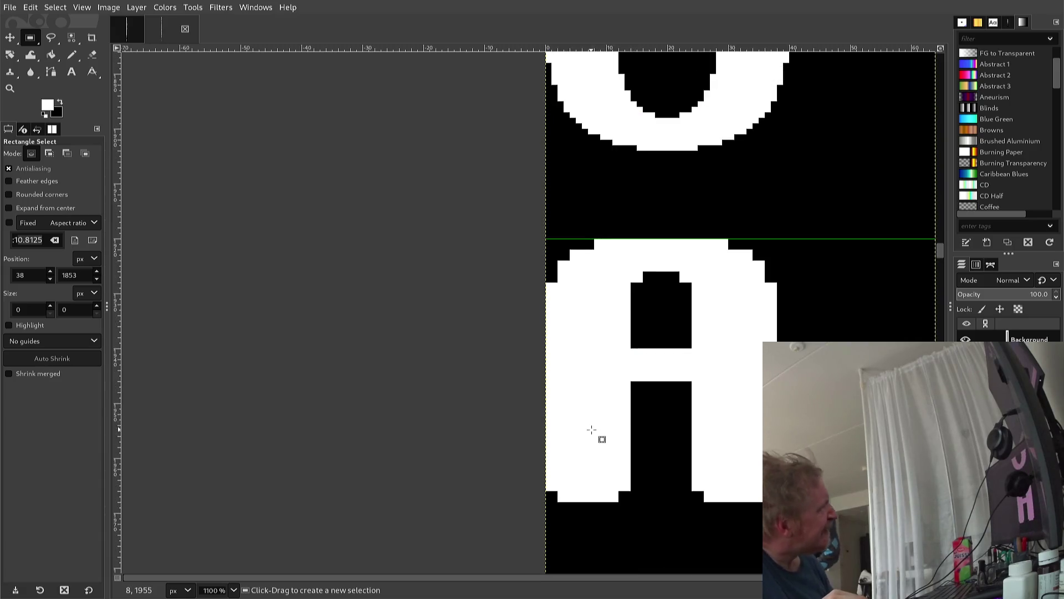
scroll(578, 423, "up", 3)
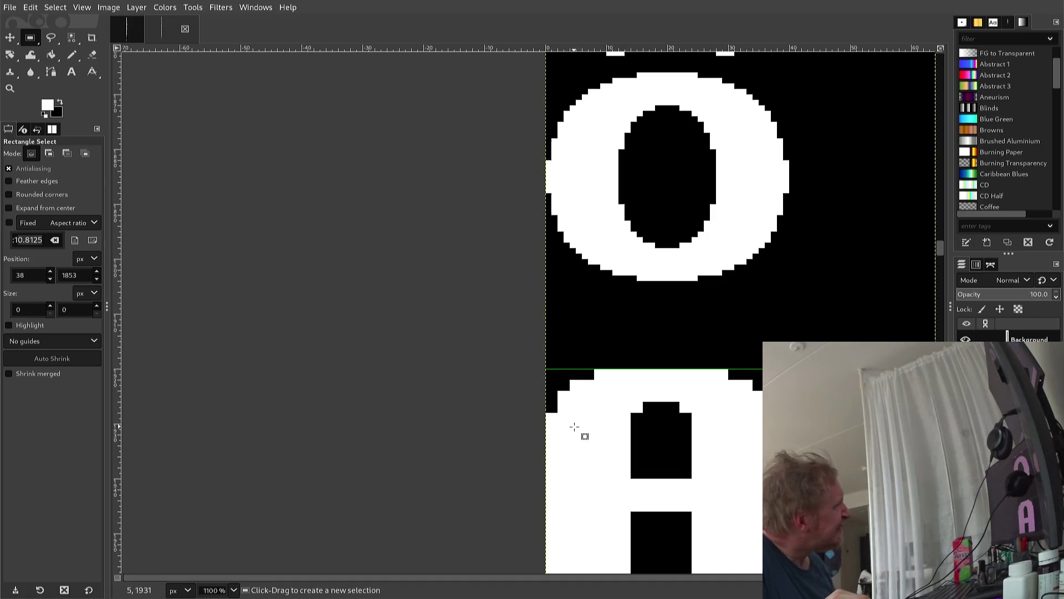
scroll(568, 435, "down", 3)
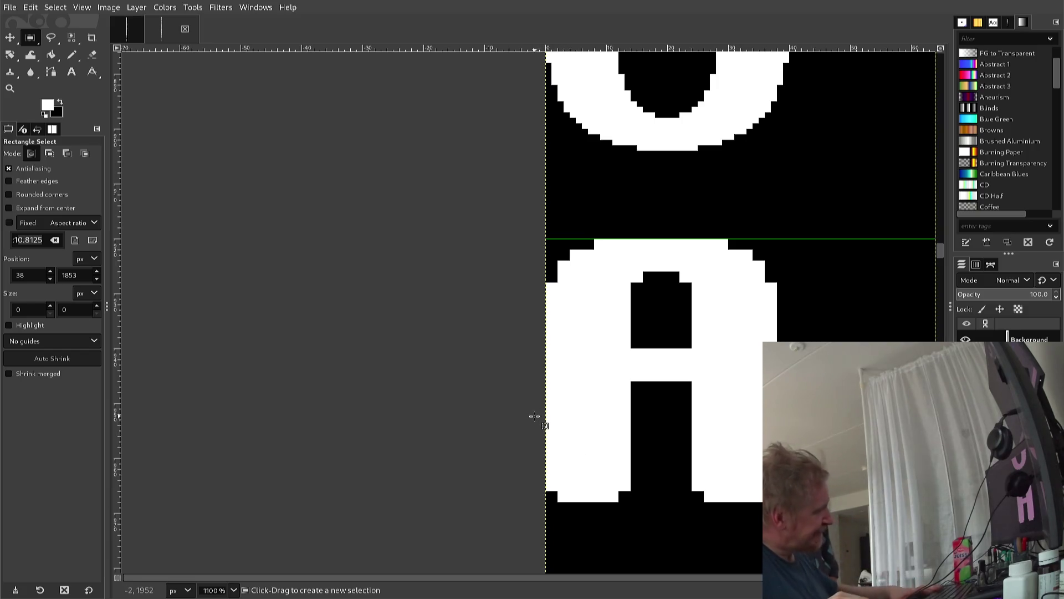
key("n")
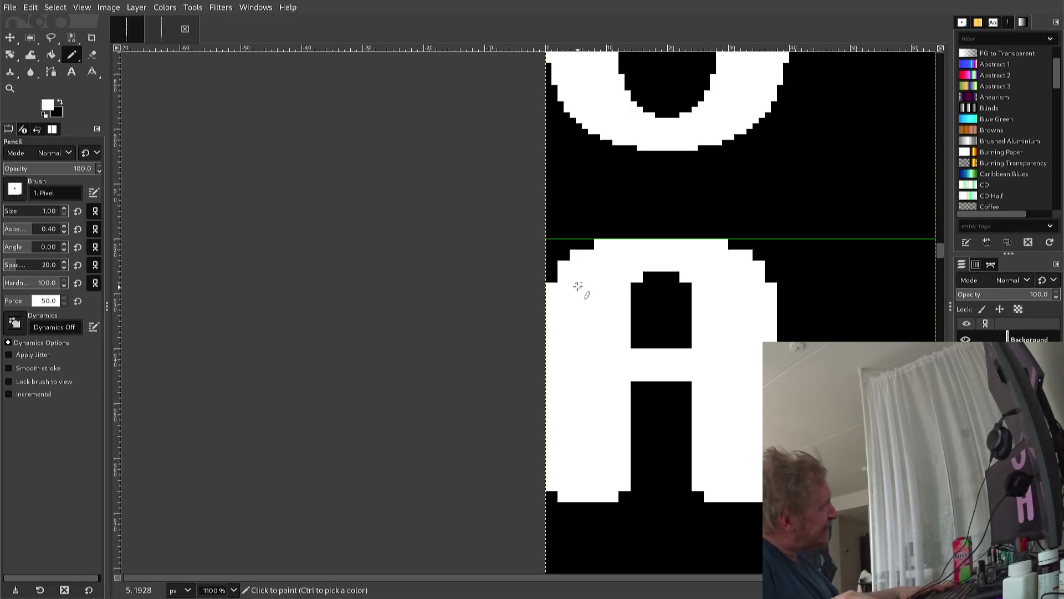
Zoom in and blacken single pixels along the A's upper-left edge
scroll(570, 274, "up", 1)
scroll(570, 274, "up", 1)
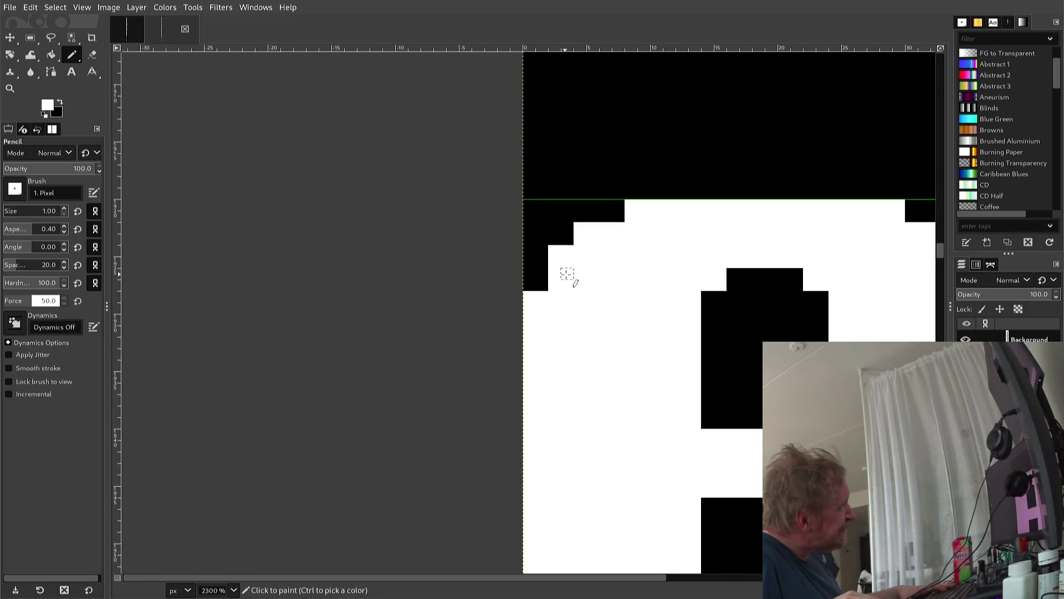
left_click(529, 299)
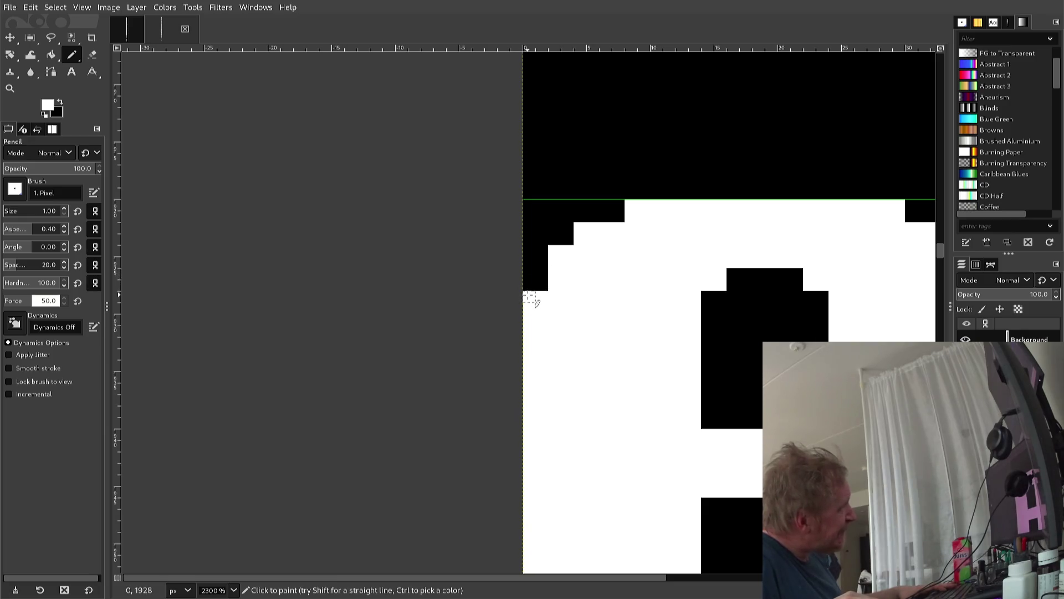
key("x")
left_click(528, 297)
left_click(525, 305)
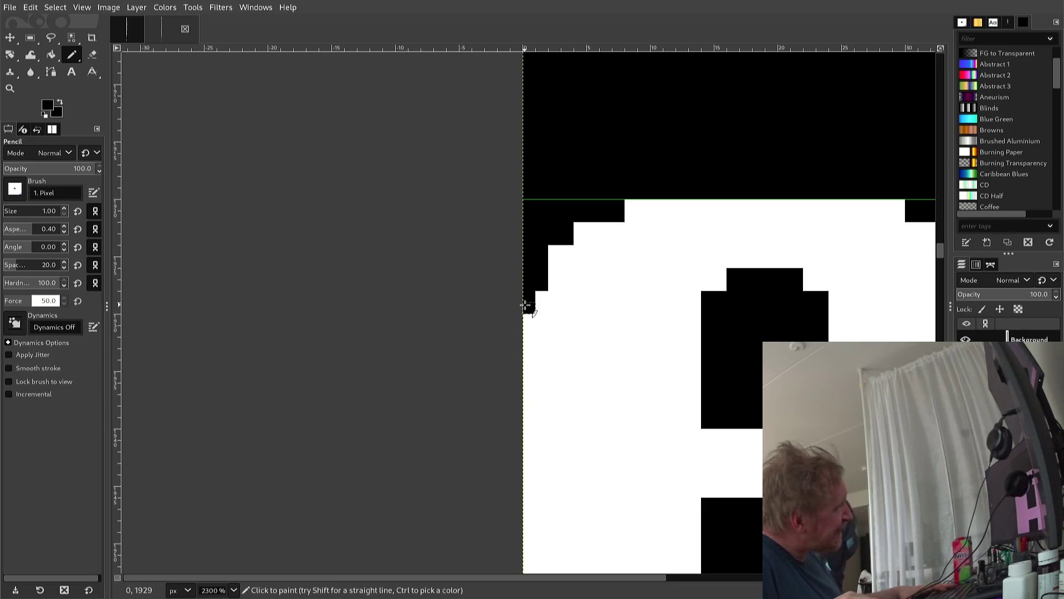
key("x")
left_click(530, 285)
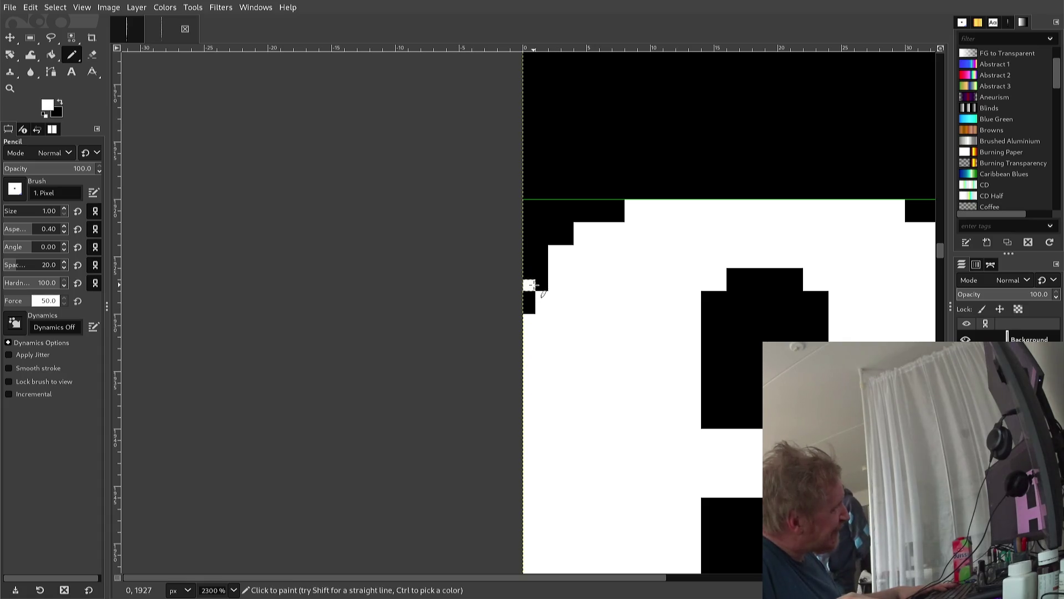
key("ctrl+z")
Whiten pixels up the top-left corner curve and extend the black step along the top edge
left_click(542, 286)
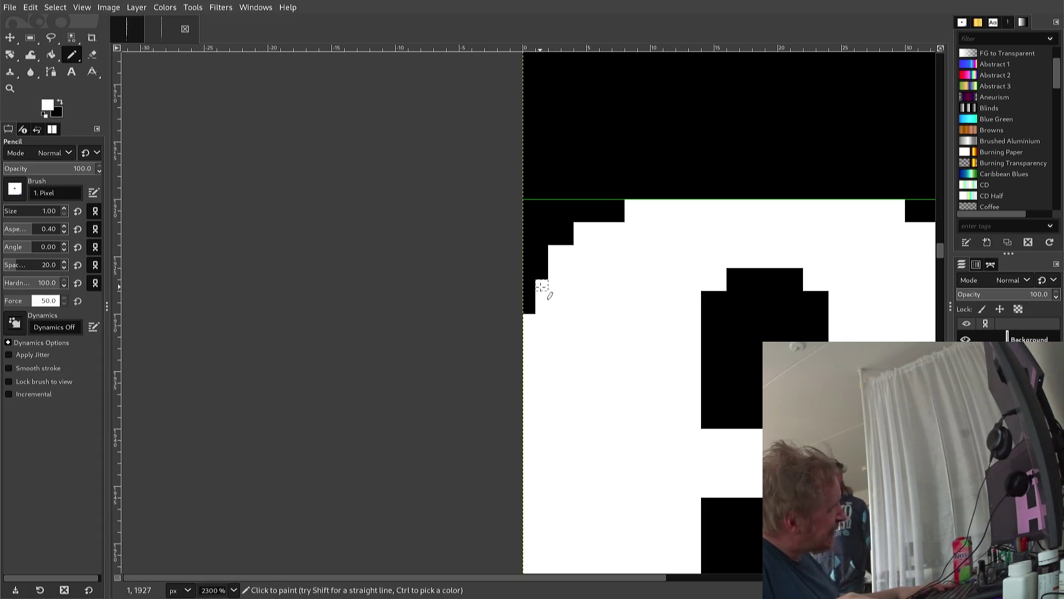
left_click(542, 274)
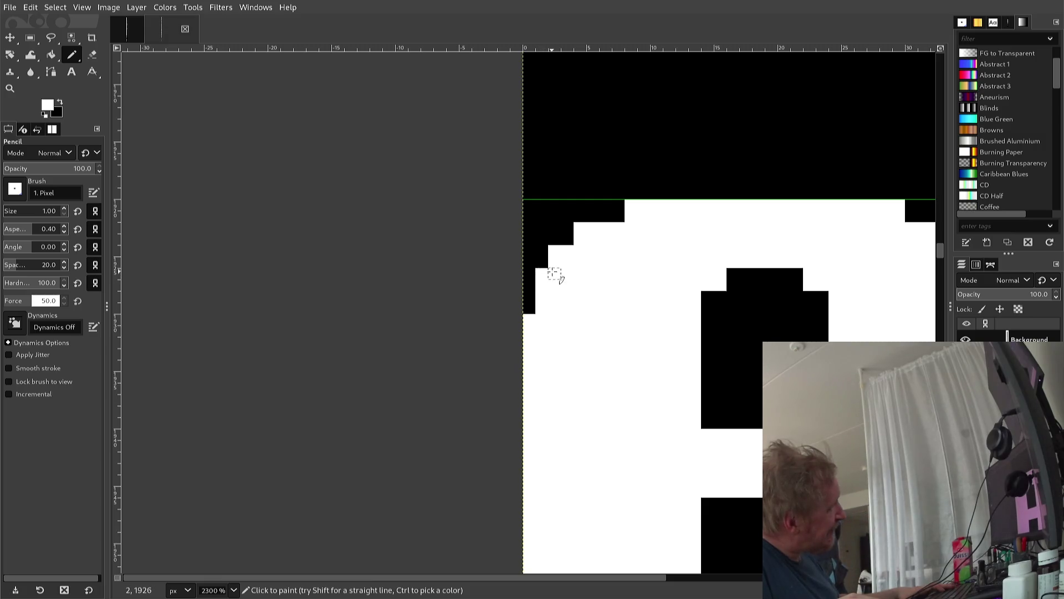
left_click(568, 240)
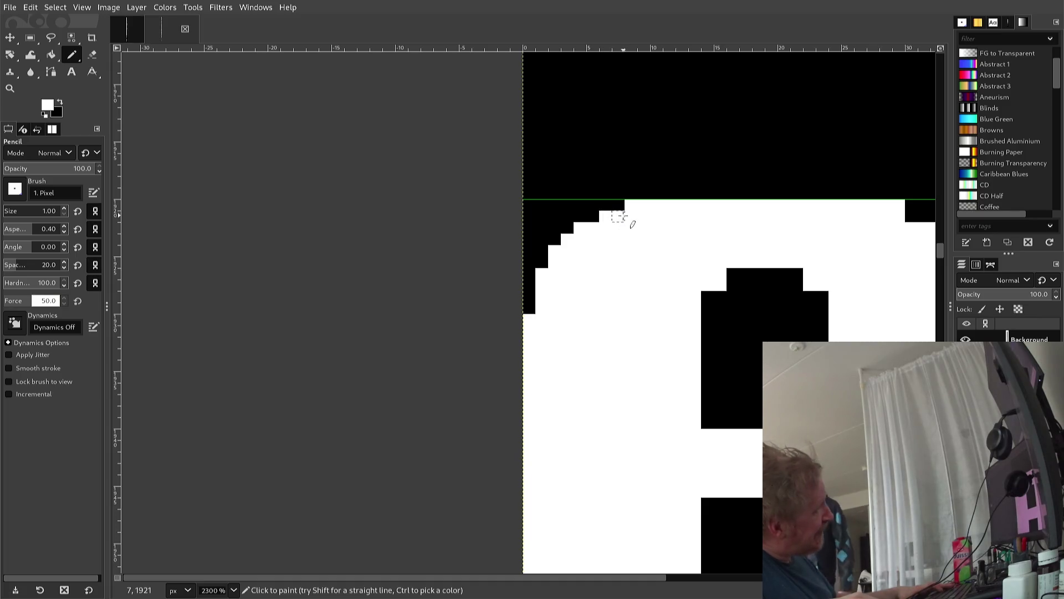
key("ctrl")
left_click(595, 207, "ctrl")
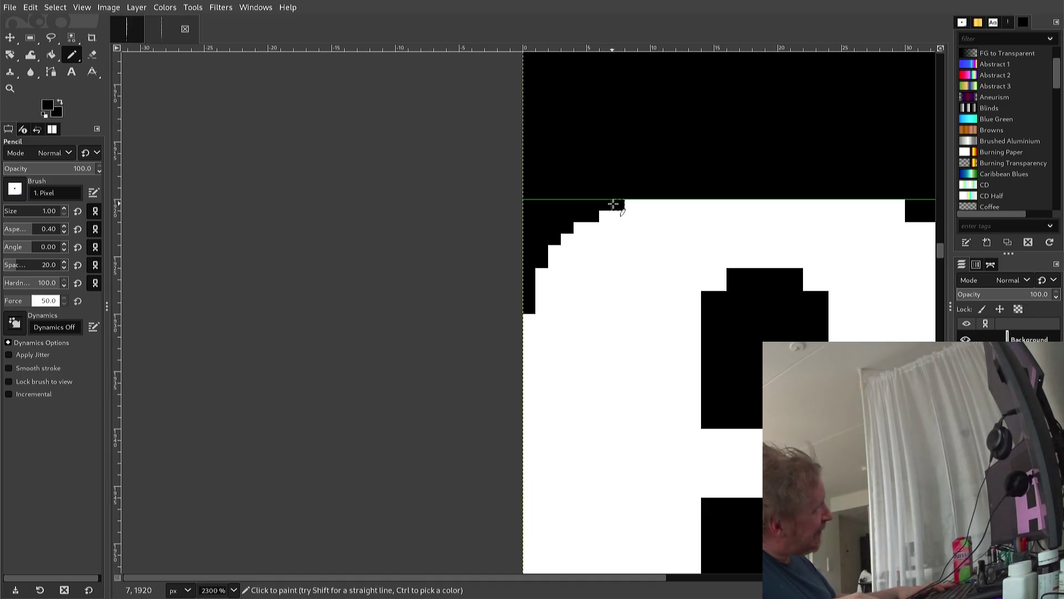
left_click_drag(619, 205, 632, 204)
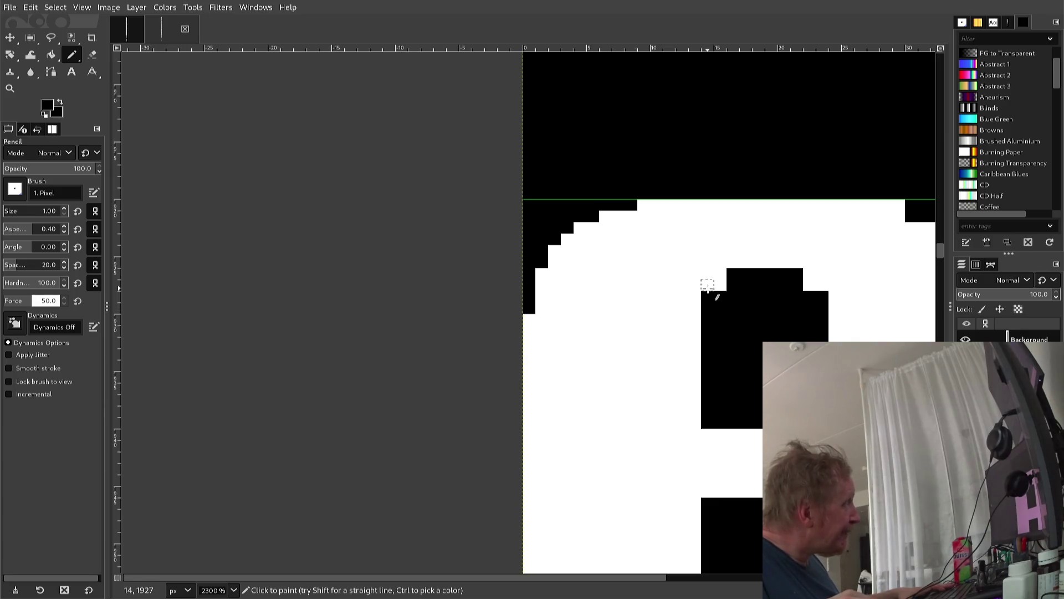
Repaint the inner counter's left edge and upper-left corner in white
left_click(707, 286)
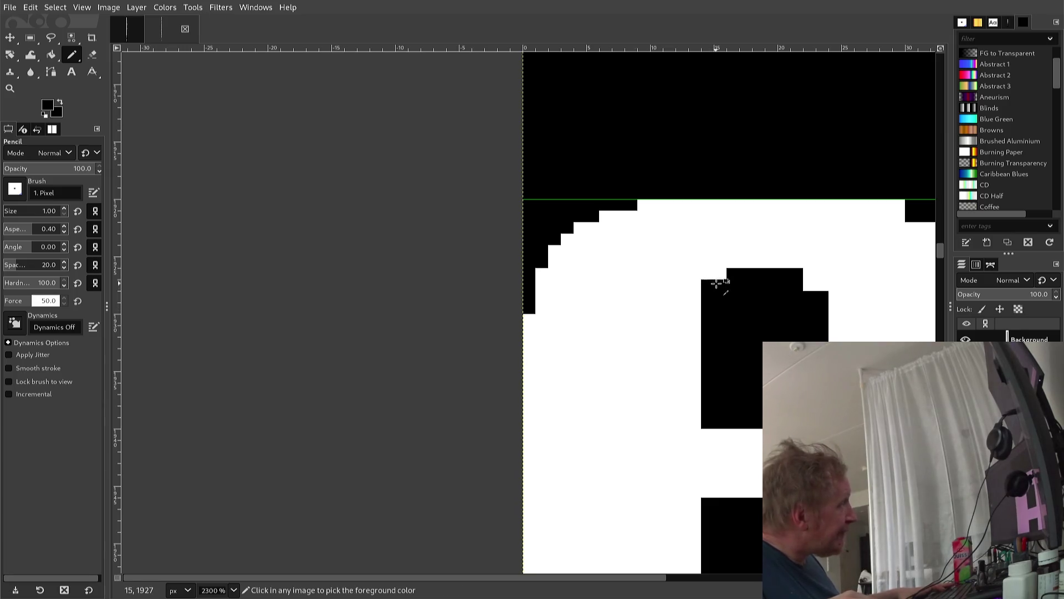
left_click(724, 278, "ctrl")
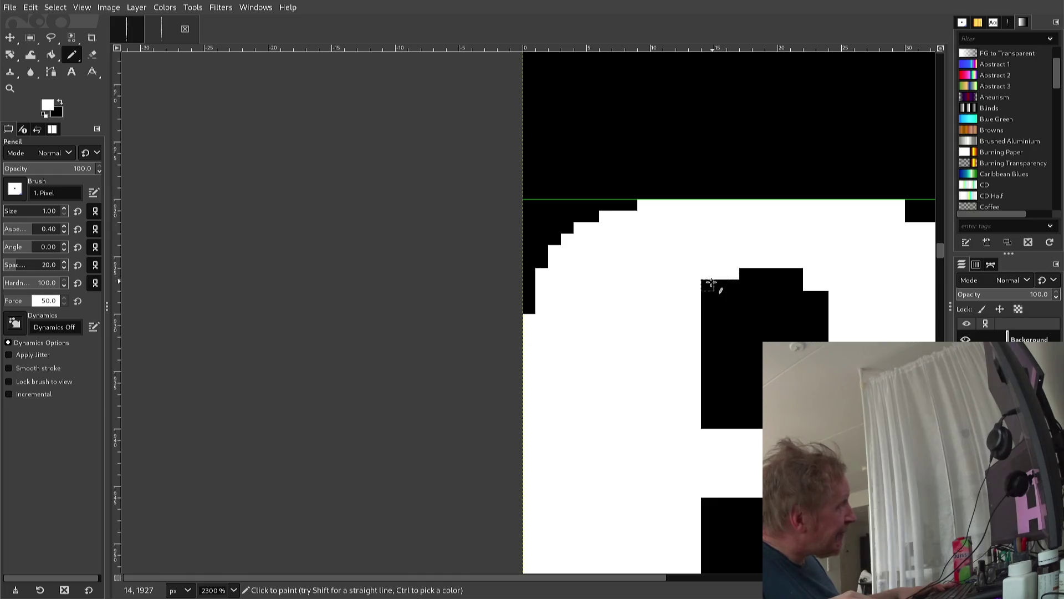
left_click_drag(709, 287, 704, 305)
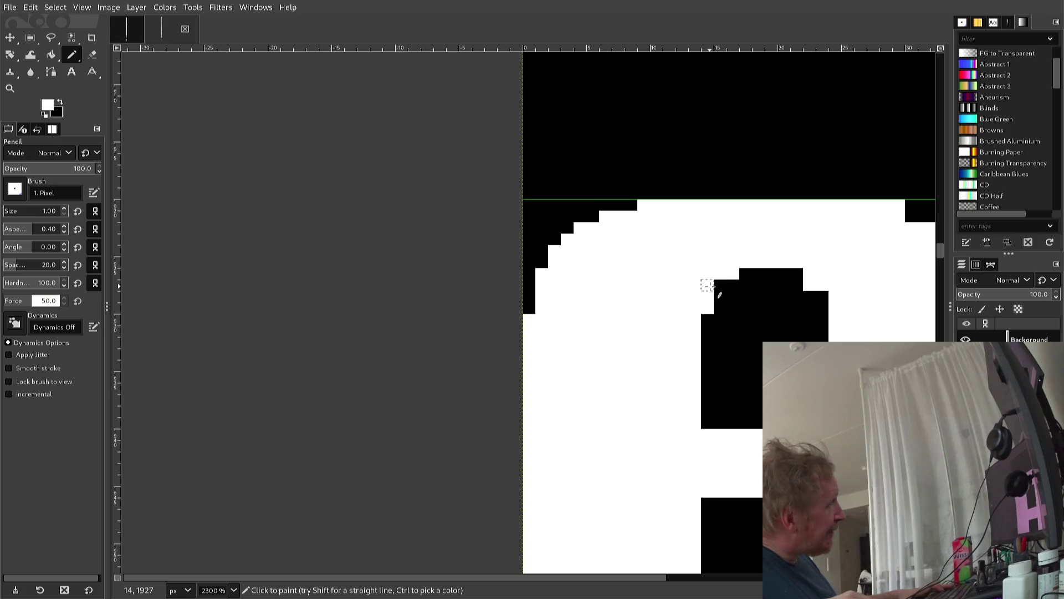
left_click(720, 286)
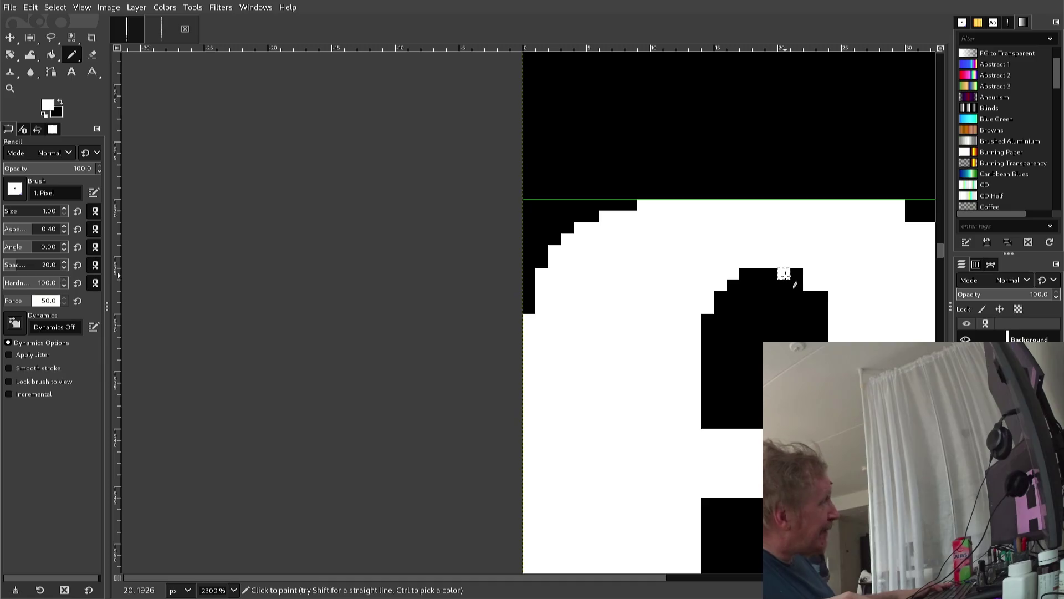
Lower the opacity to 90 and whiten pixels rounding the counter's upper-right corner
key("ctrl+less")
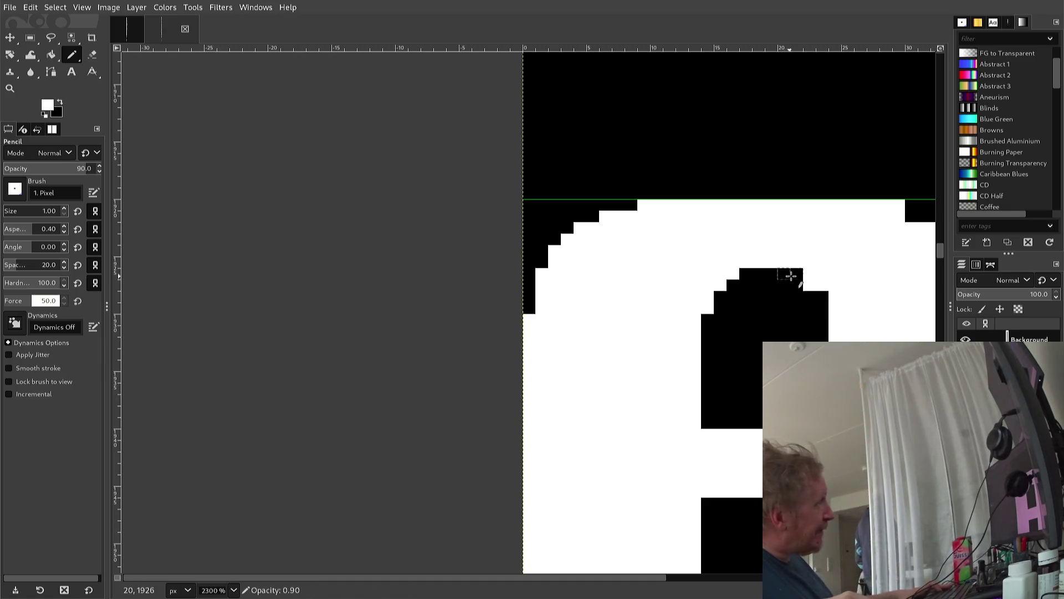
left_click(796, 274)
left_click(822, 296)
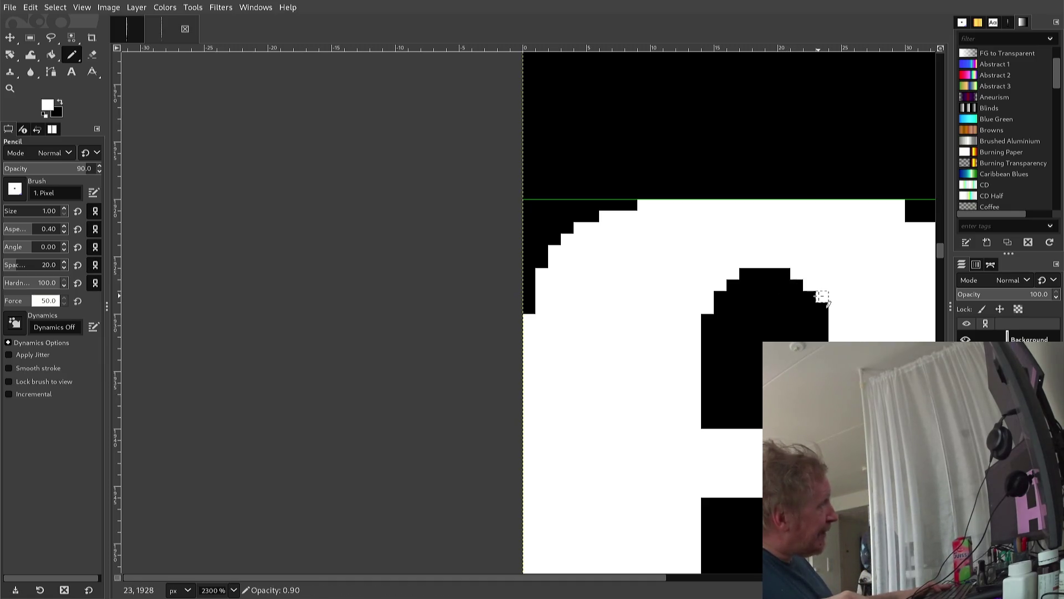
left_click(823, 320)
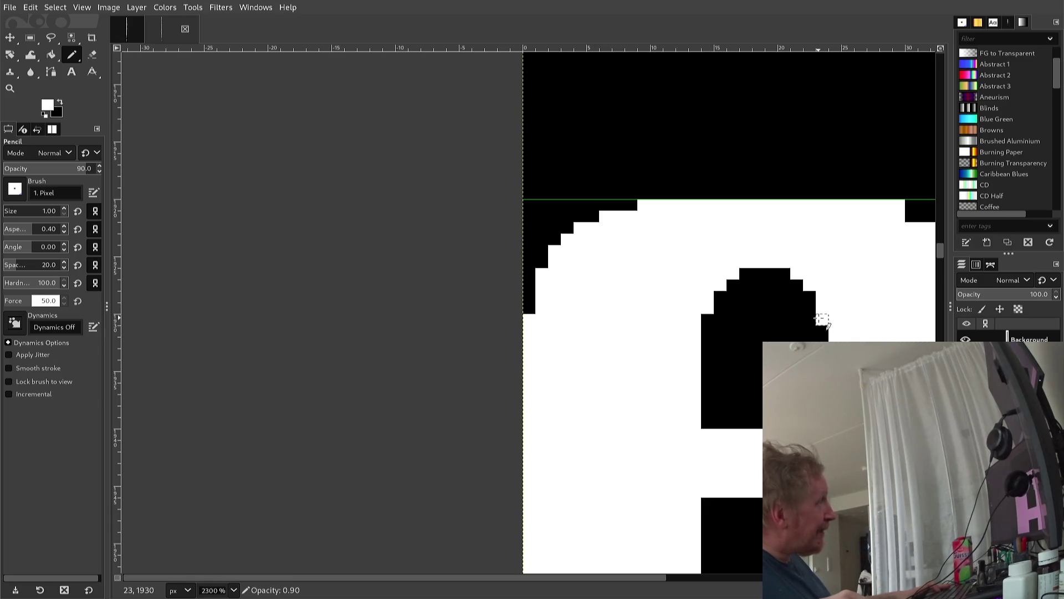
left_click(813, 309)
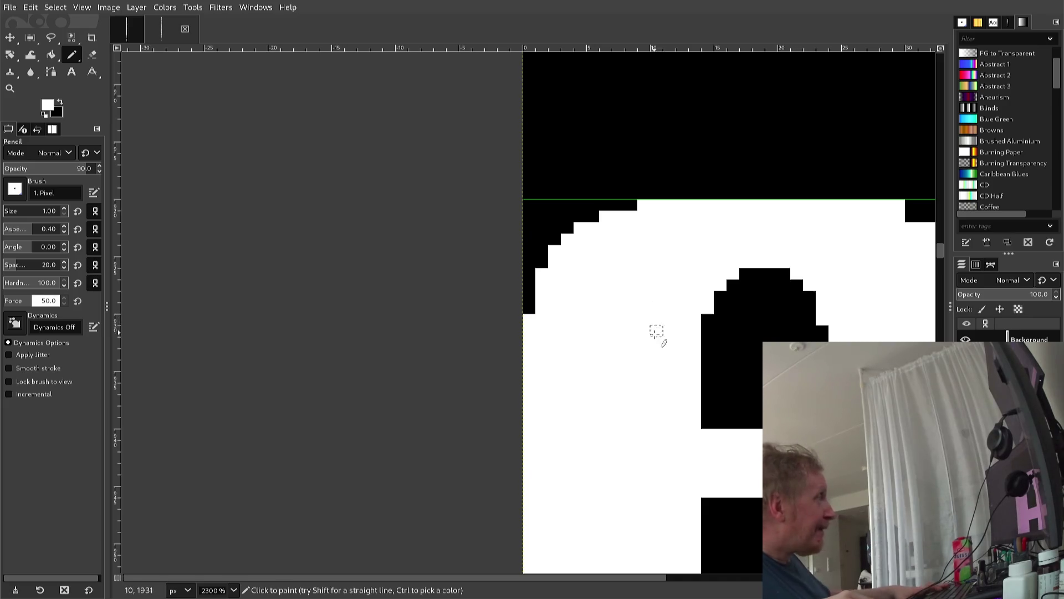
Undo the last counter pixel edits, zoom out to 1600%, and set black as paint colour
key("z")
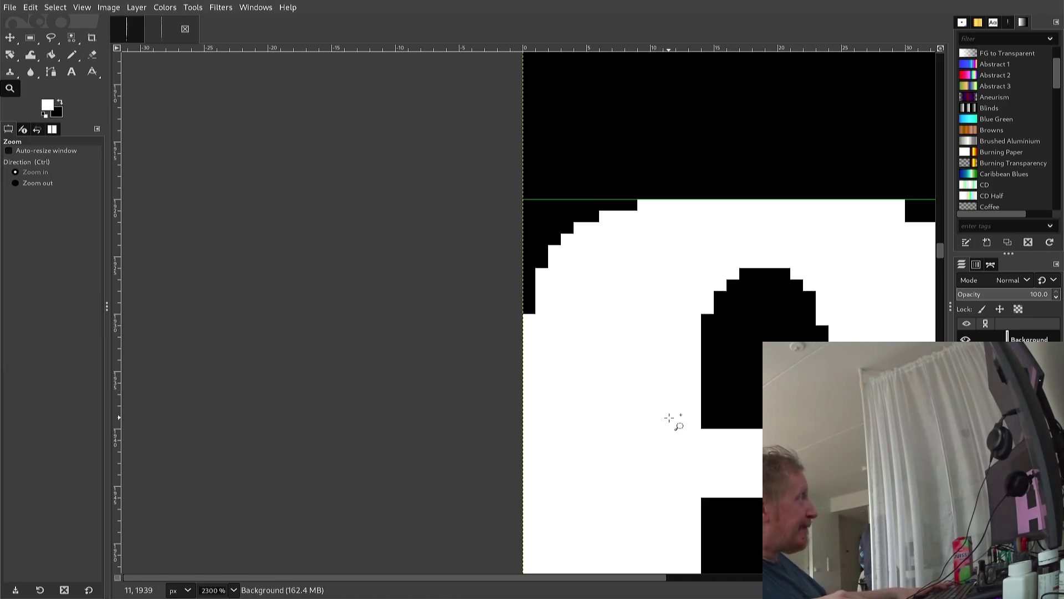
key("ctrl+z")
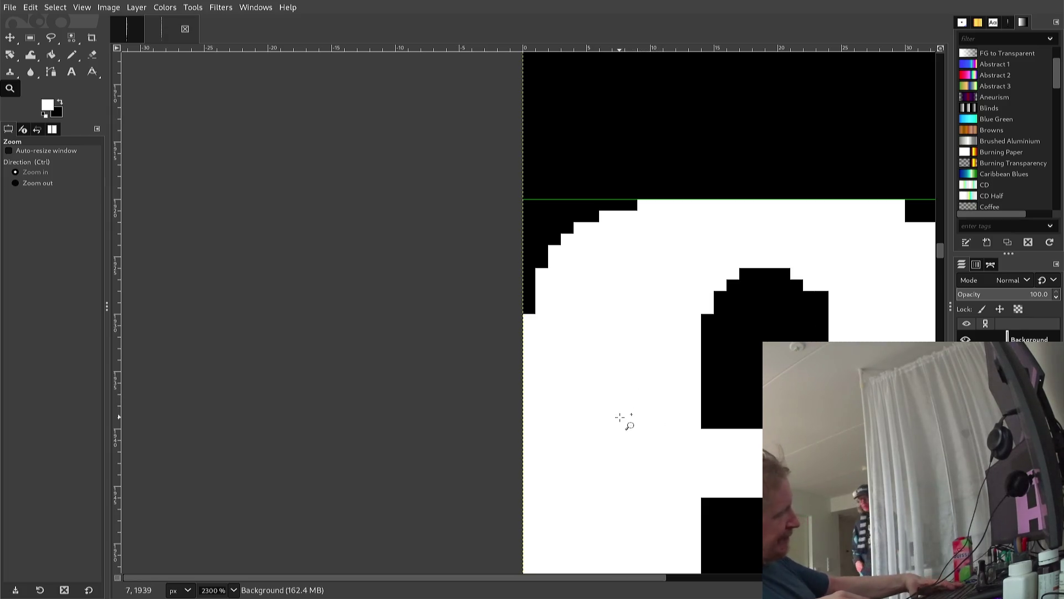
key("ctrl+y")
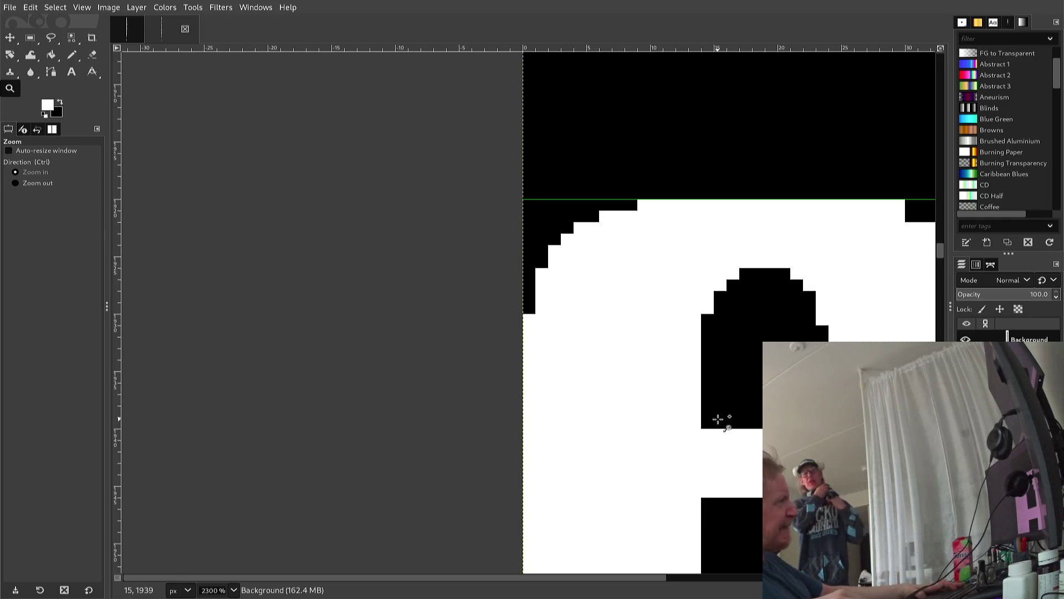
left_click(718, 415, "ctrl")
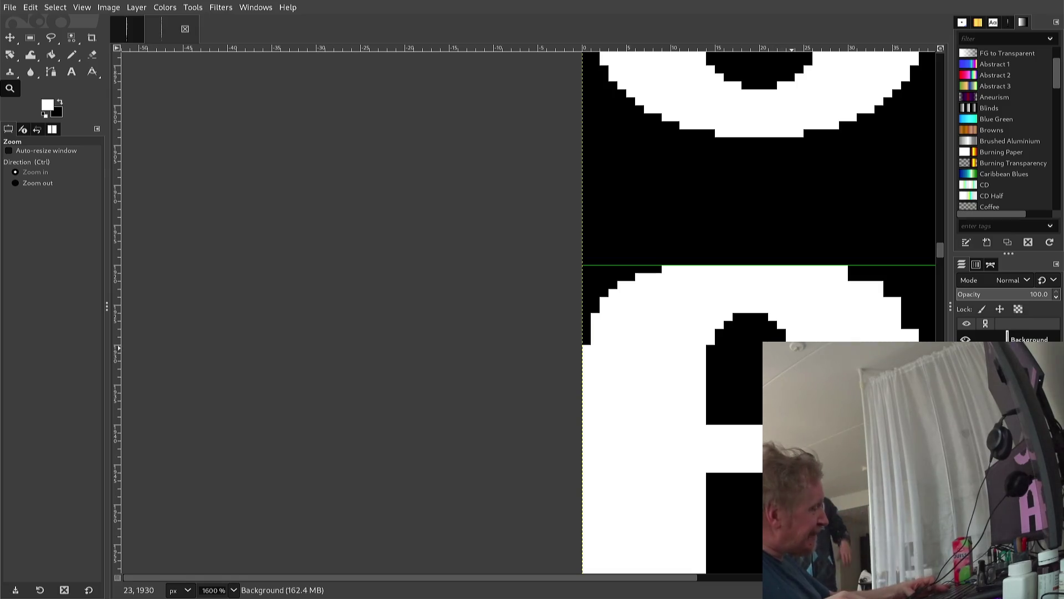
key("n")
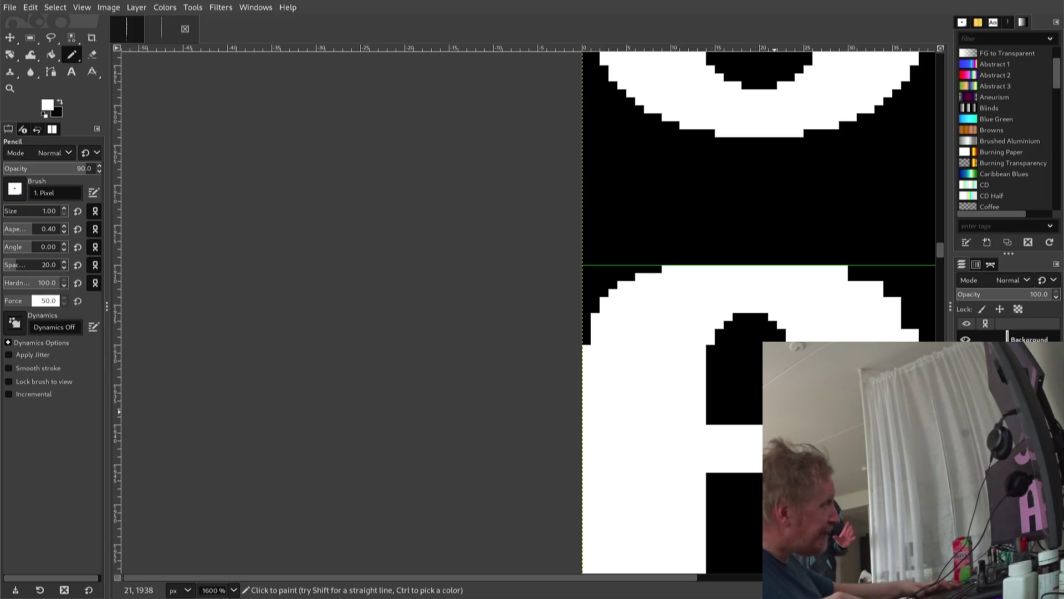
left_click(774, 444, "ctrl")
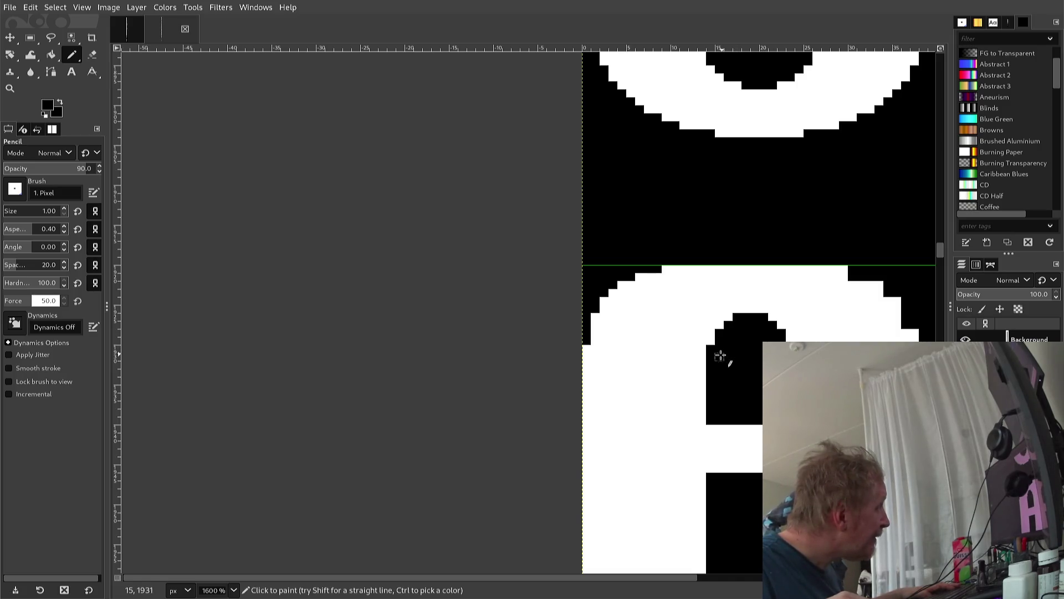
key("c")
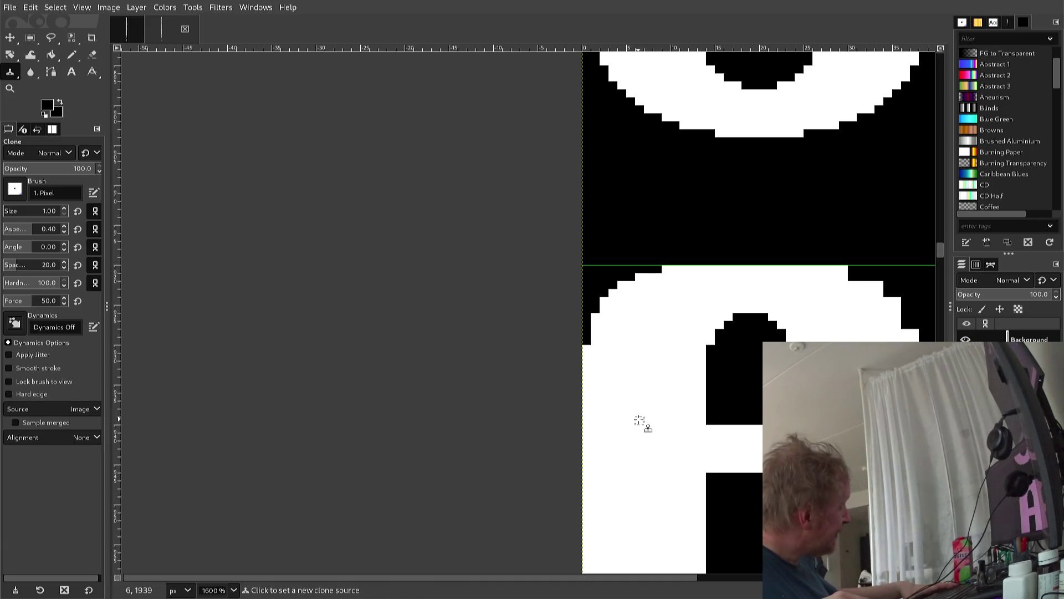
key("less")
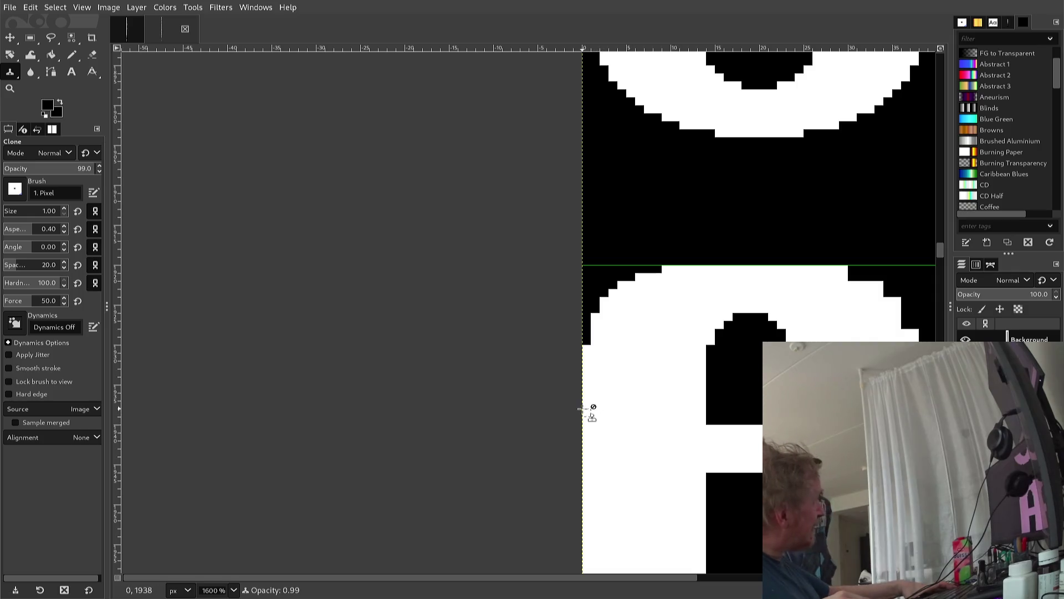
key("greater")
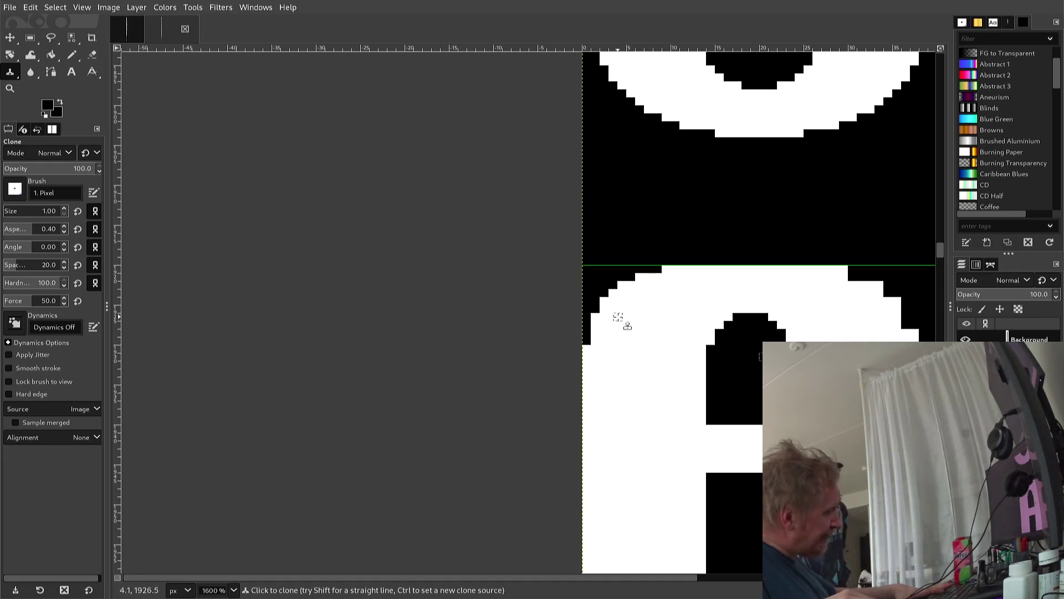
key("n")
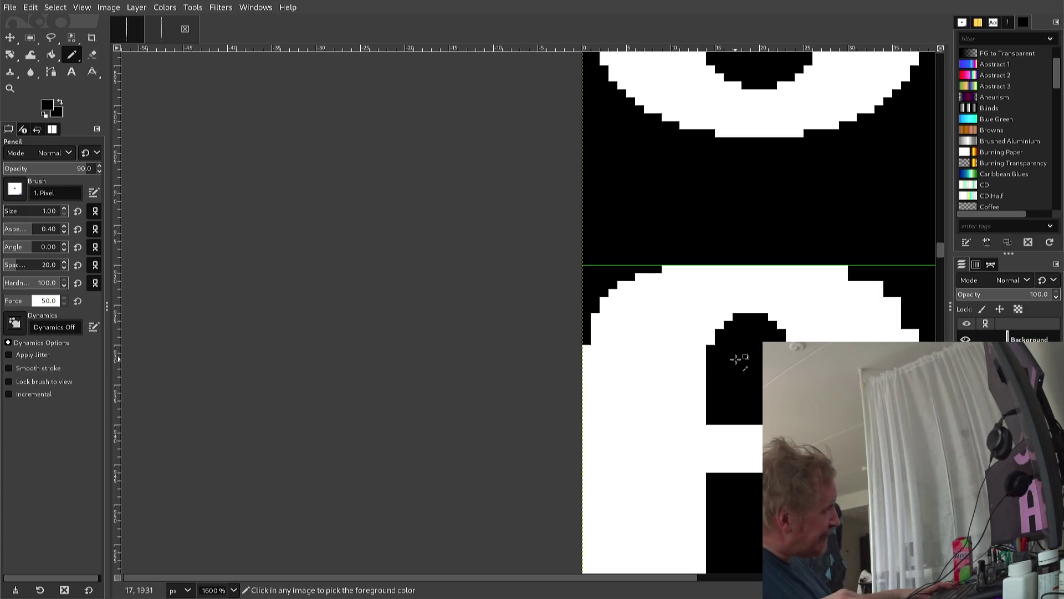
left_click(824, 365, "ctrl")
left_click(747, 365)
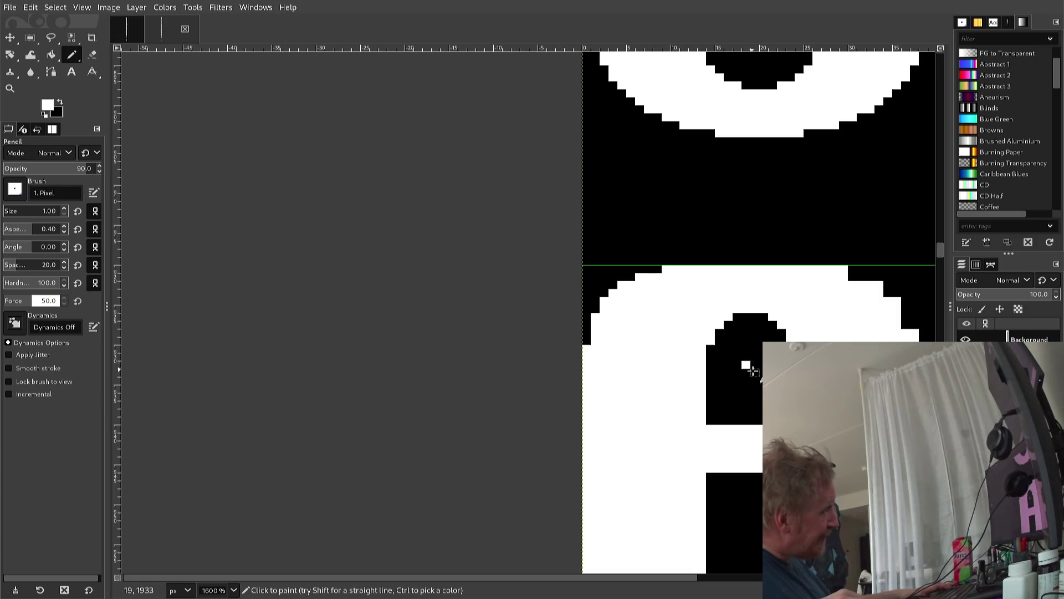
left_click(751, 393, "ctrl")
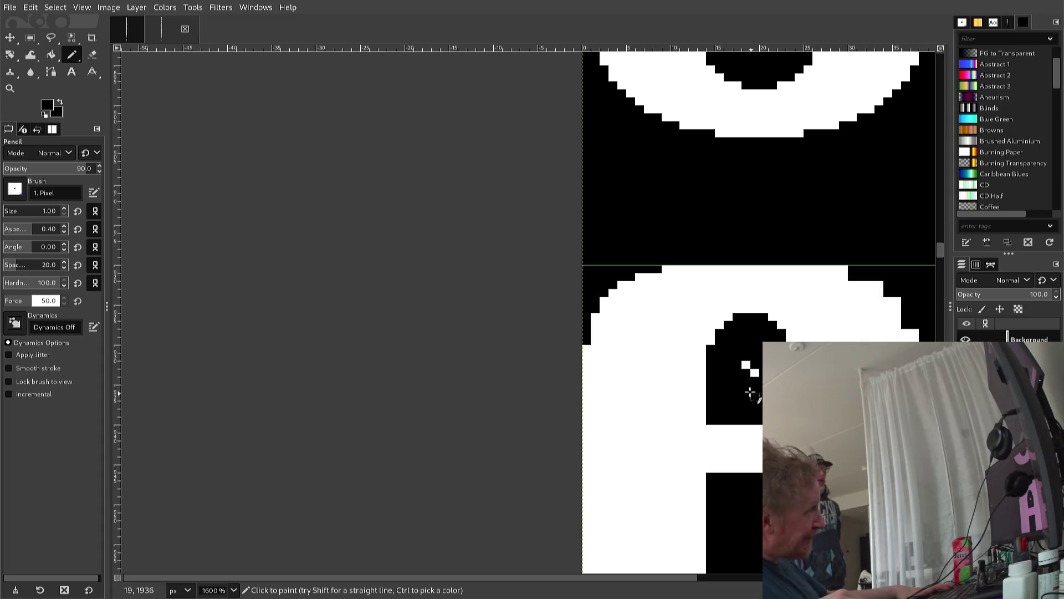
left_click(746, 366)
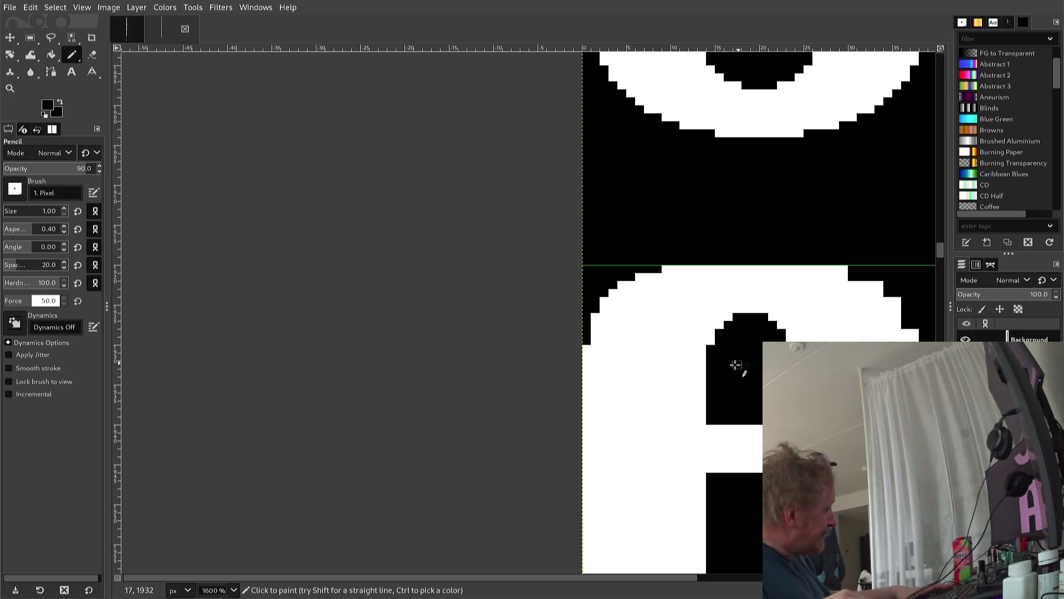
key("greater")
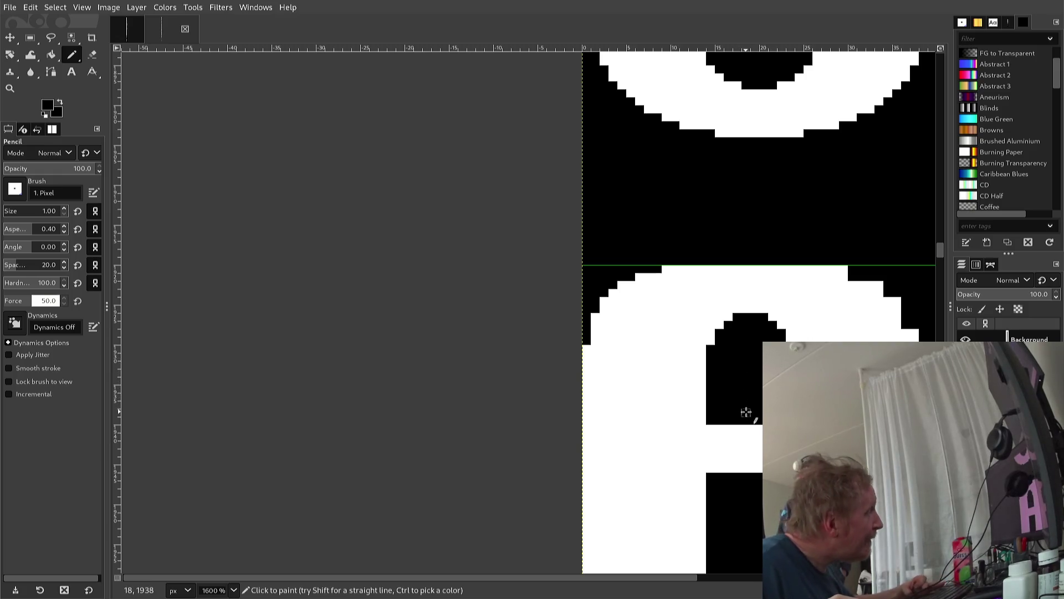
scroll(743, 420, "down", 3)
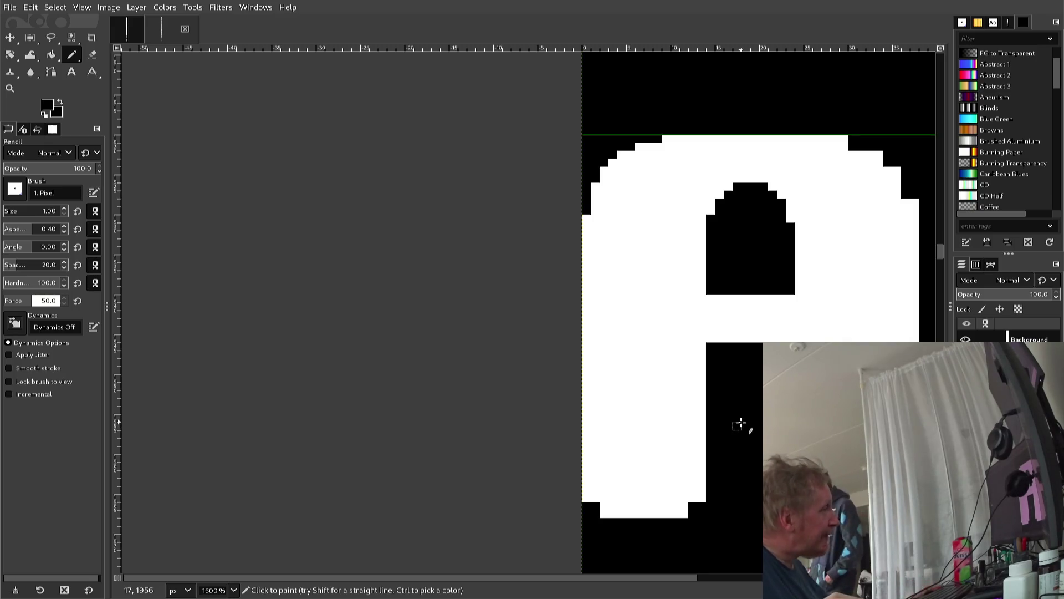
key("ctrl")
scroll(742, 414, "down", 1, "ctrl")
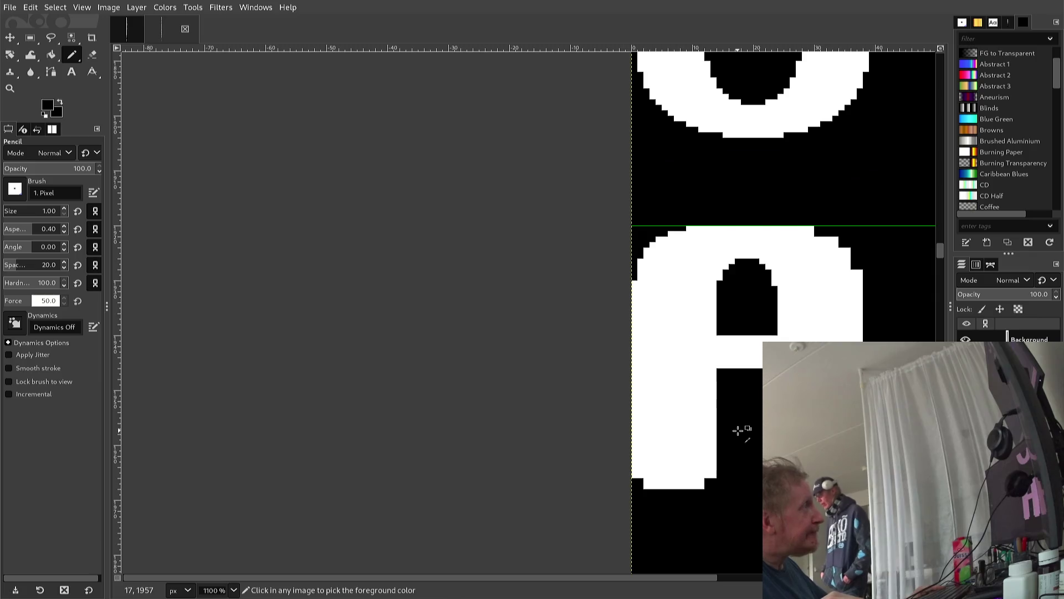
scroll(740, 424, "up", 3)
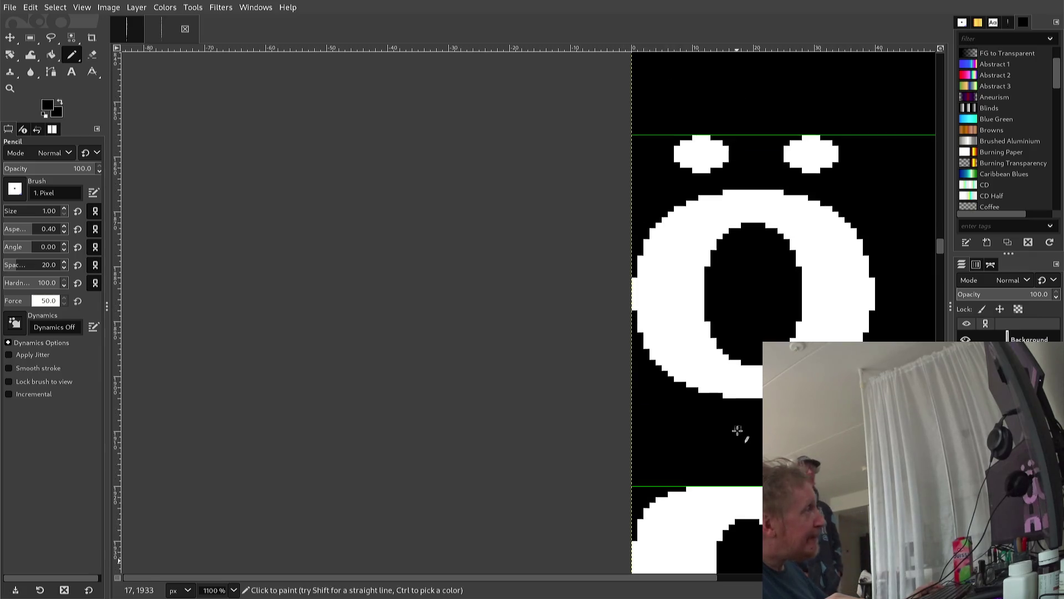
scroll(739, 432, "up", 3)
scroll(732, 446, "down", 3)
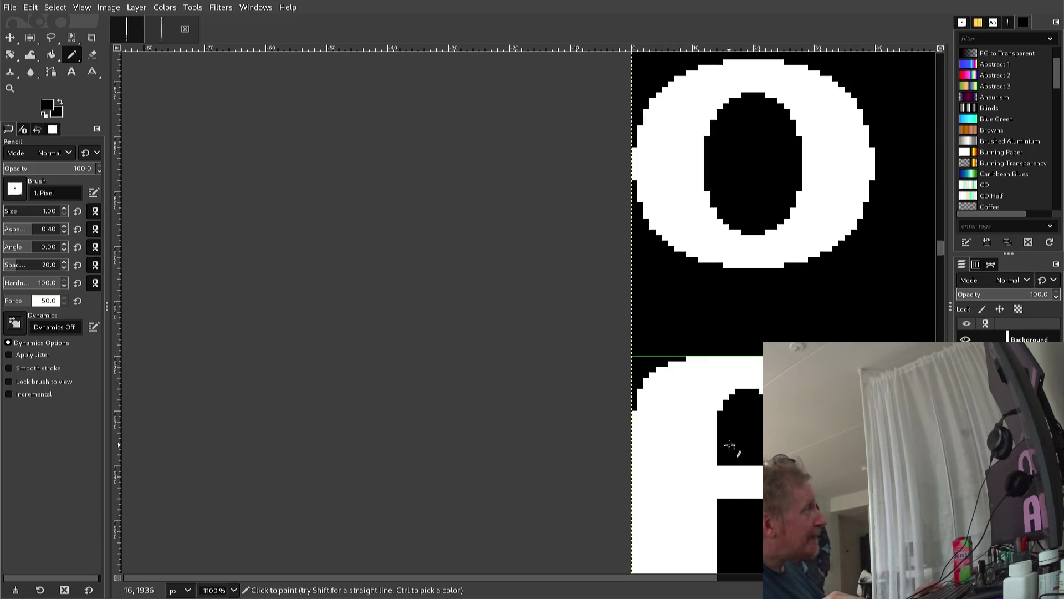
mouse_move(728, 440)
left_mouse_down()
mouse_move(496, 415)
mouse_move(498, 362)
left_mouse_up()
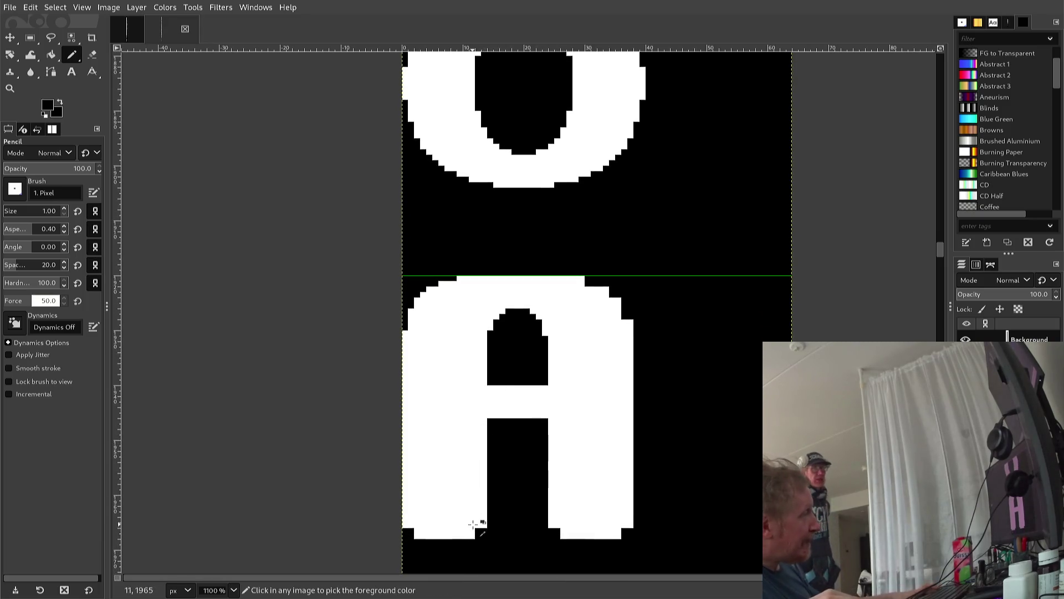
key("x")
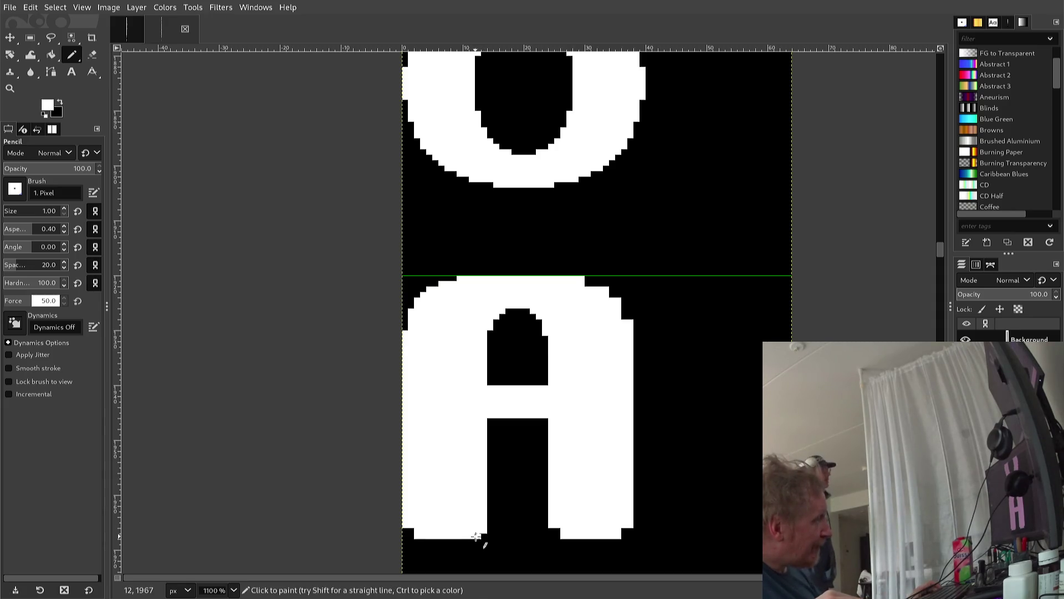
key("ctrl+z")
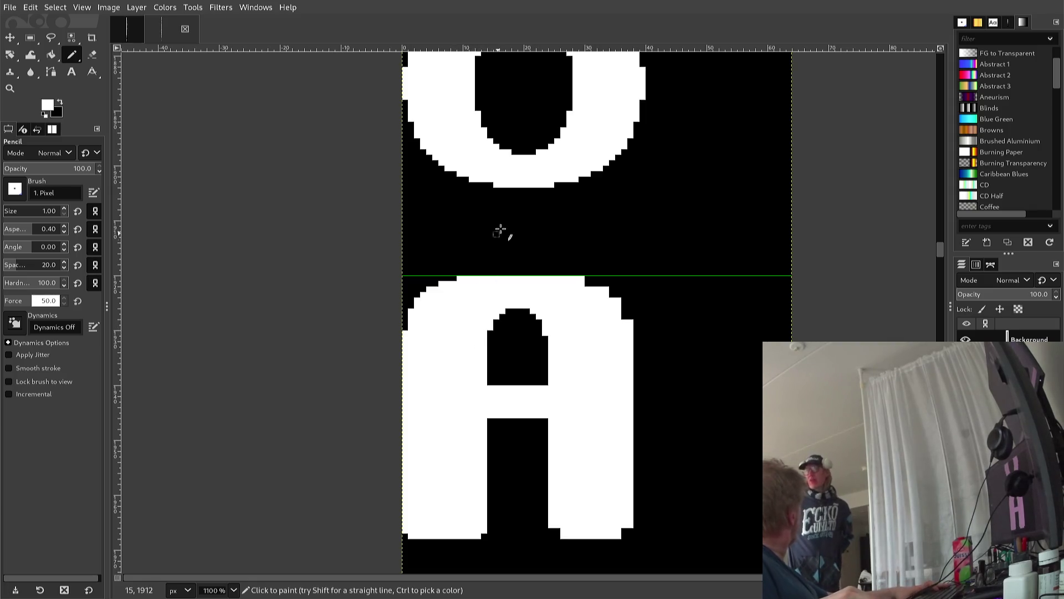
key("x")
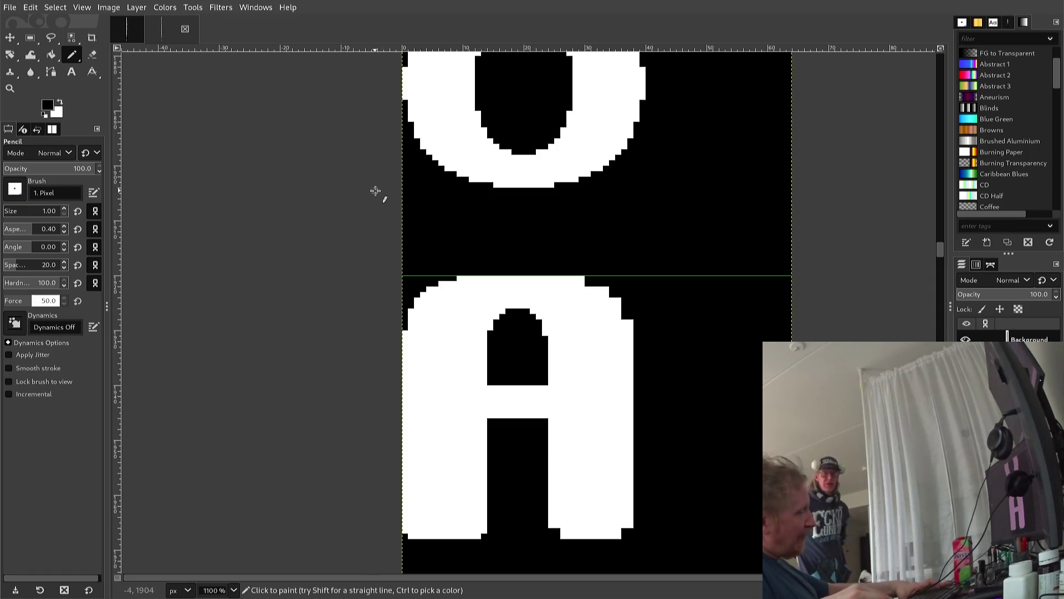
key("r")
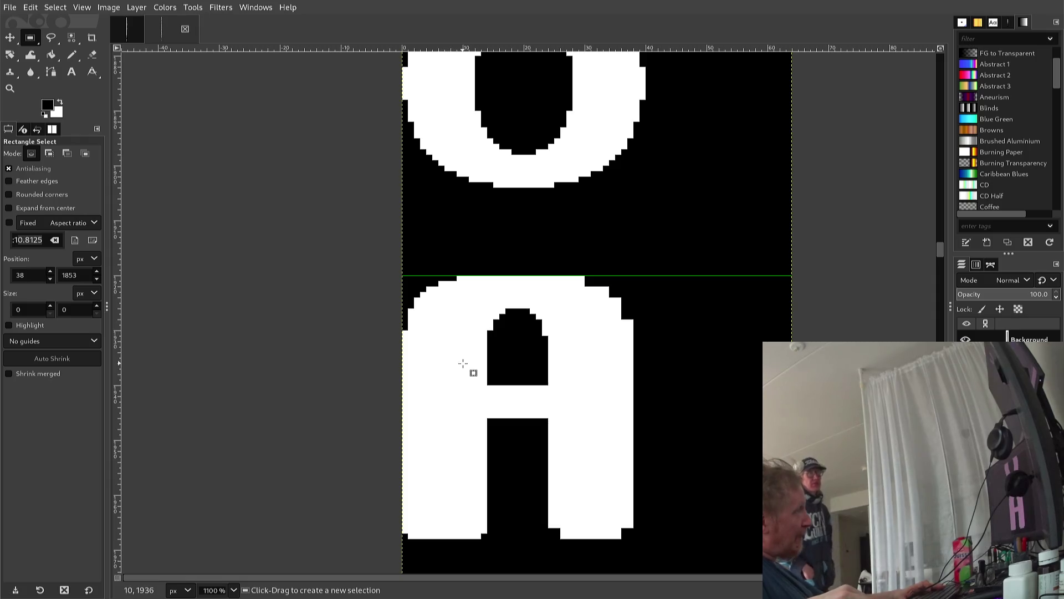
Copy the A's crossbar region and anchor the copy three pixels lower
mouse_move(463, 363)
left_mouse_down()
mouse_move(567, 487)
mouse_move(591, 570)
left_mouse_up()
scroll(561, 439, "up", 3)
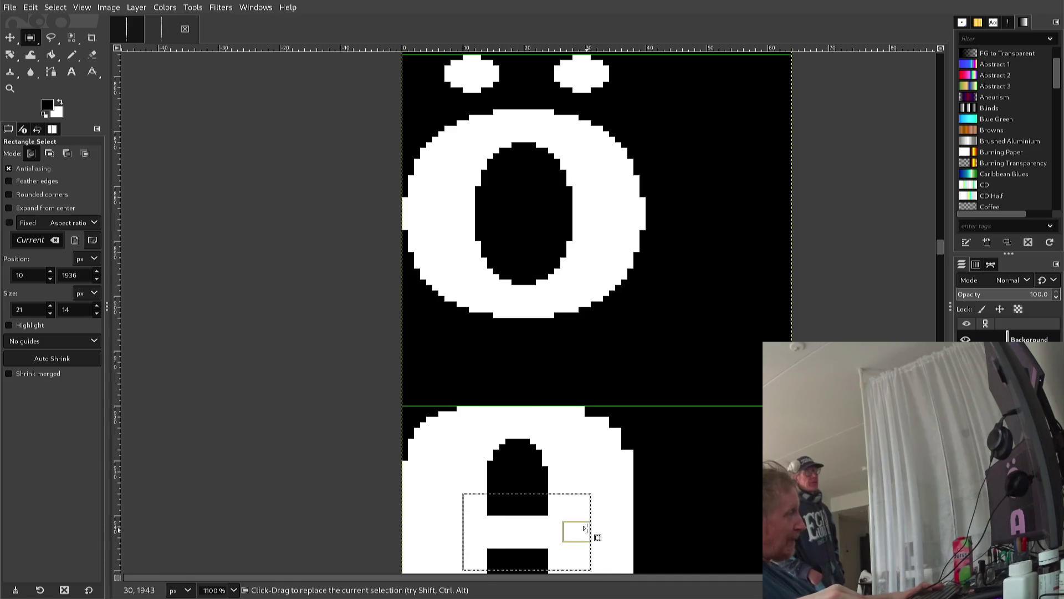
scroll(576, 505, "down", 3)
key("ctrl+c")
key("ctrl+v")
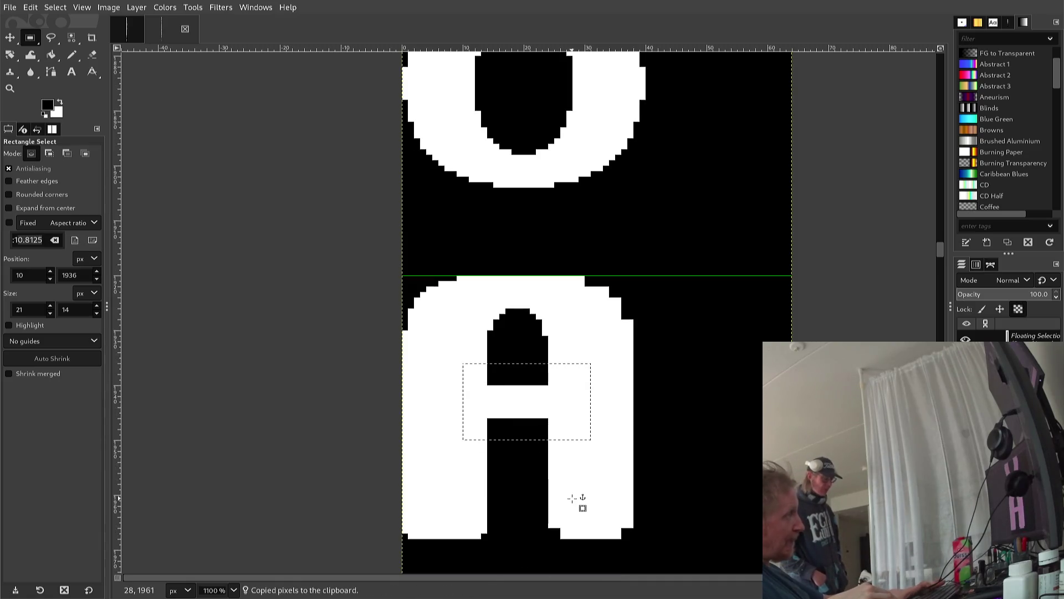
key("Down")
key("Down")
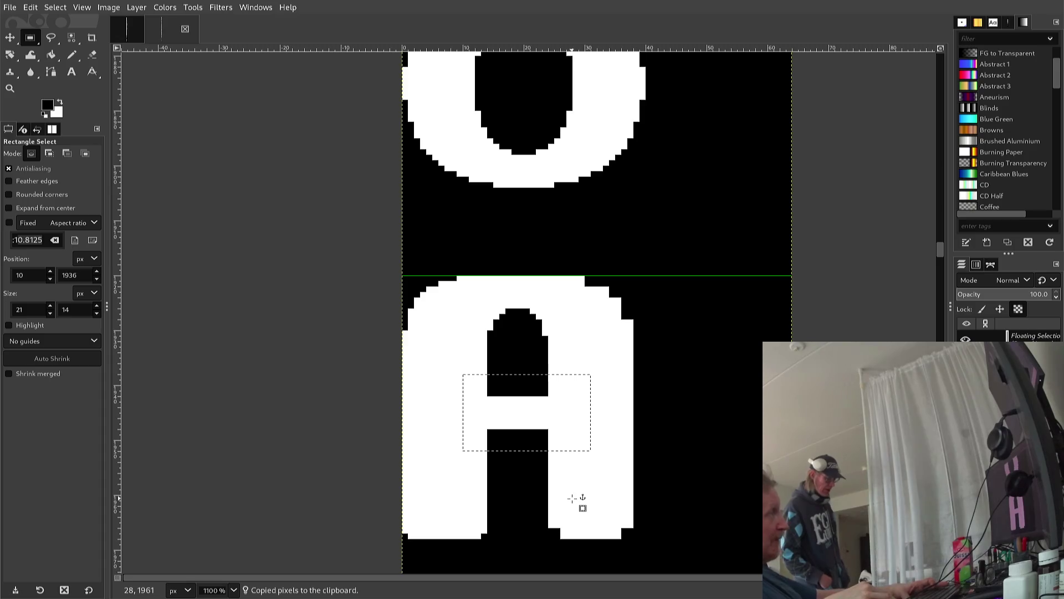
key("Down")
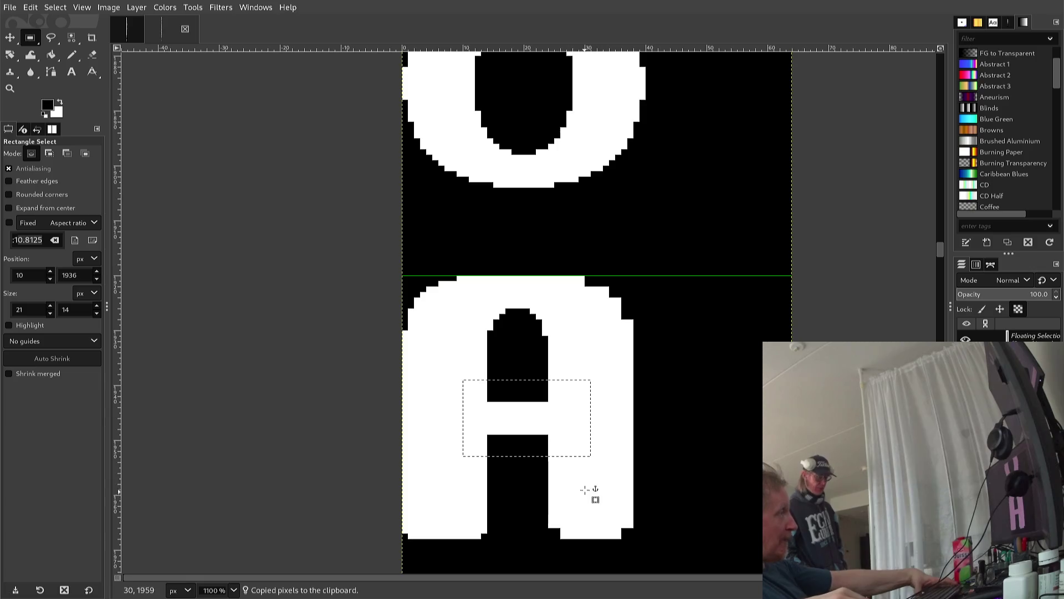
left_click(619, 478)
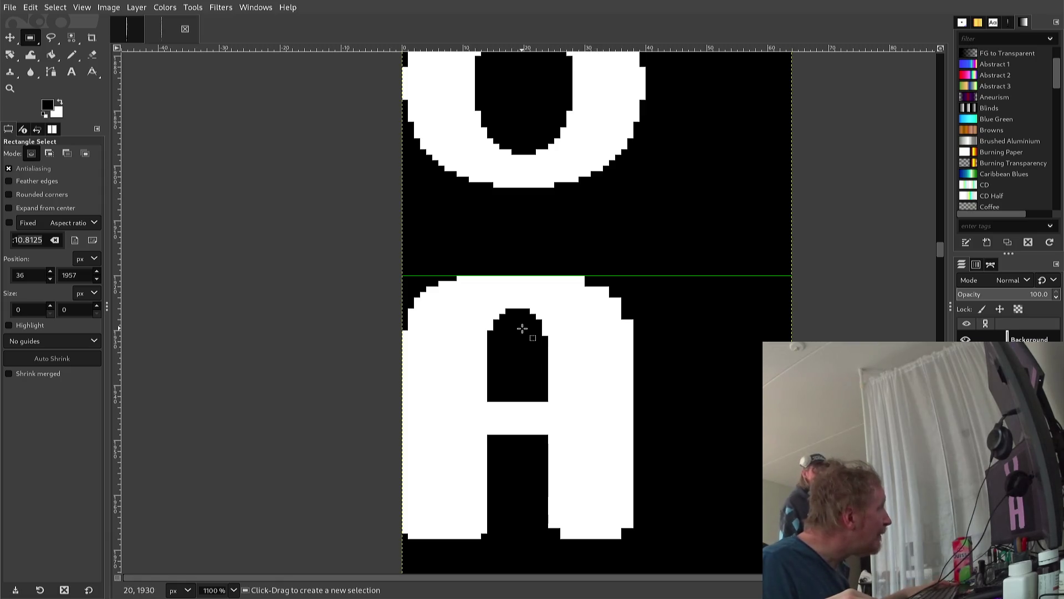
Select the white strip at the top of the A's opening, fill it black, and deselect
key("ctrl")
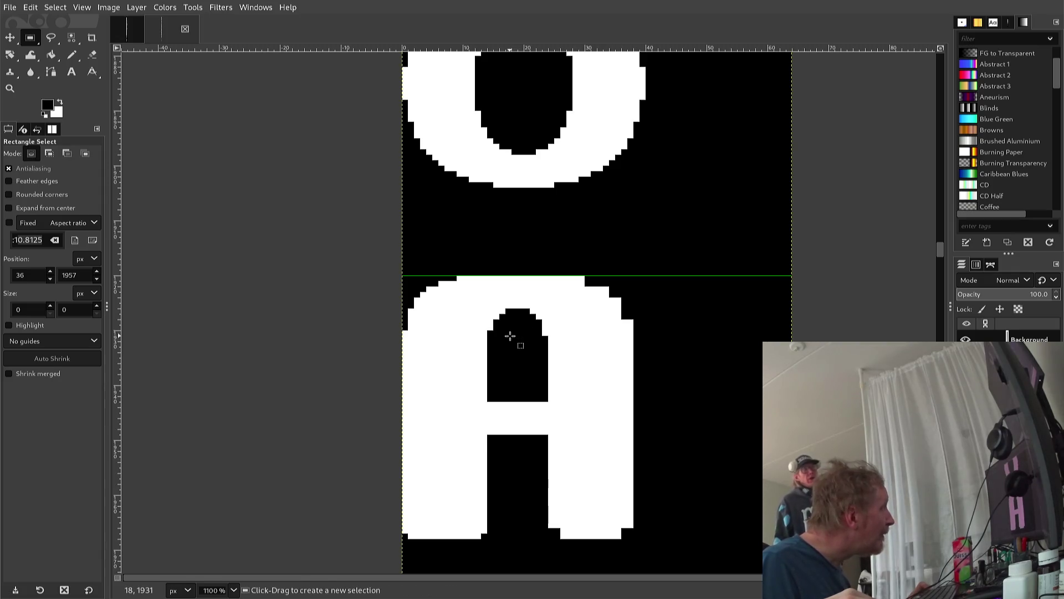
left_click(490, 331, "ctrl")
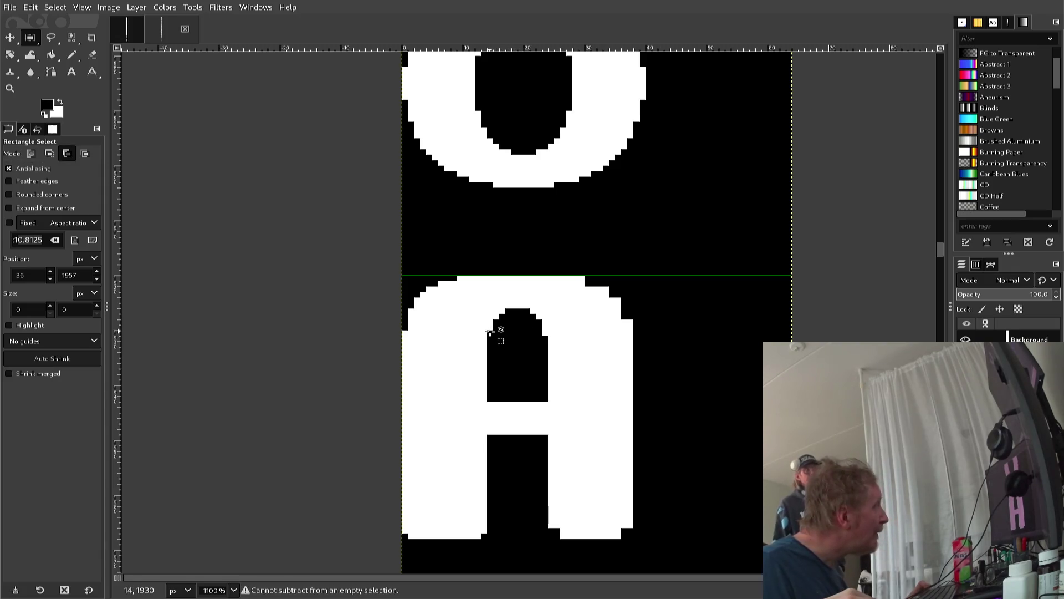
left_click_drag(488, 331, 552, 350)
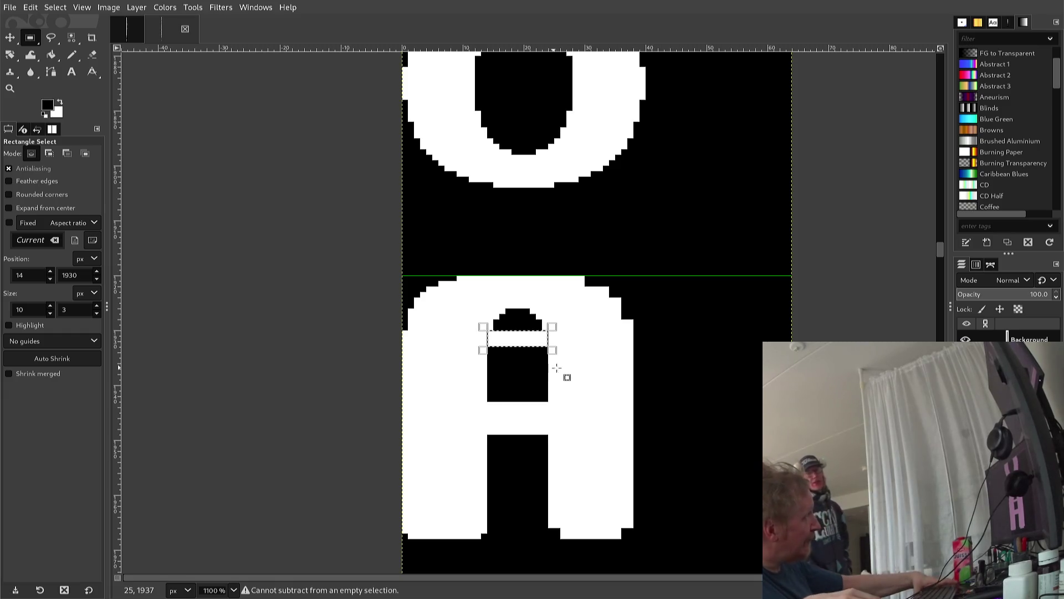
scroll(148, 154, "up", 3)
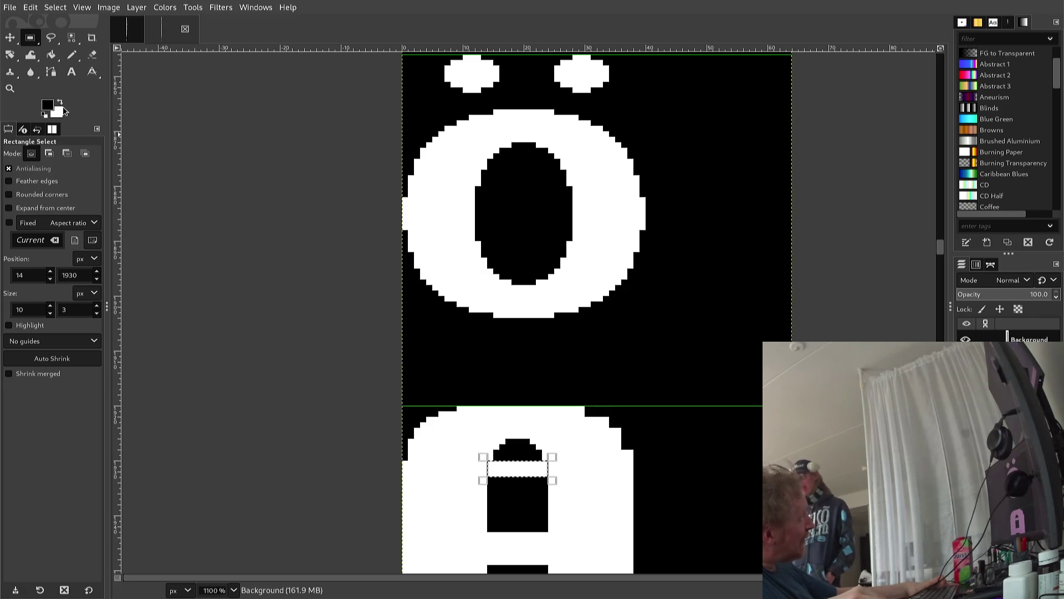
left_click(61, 106)
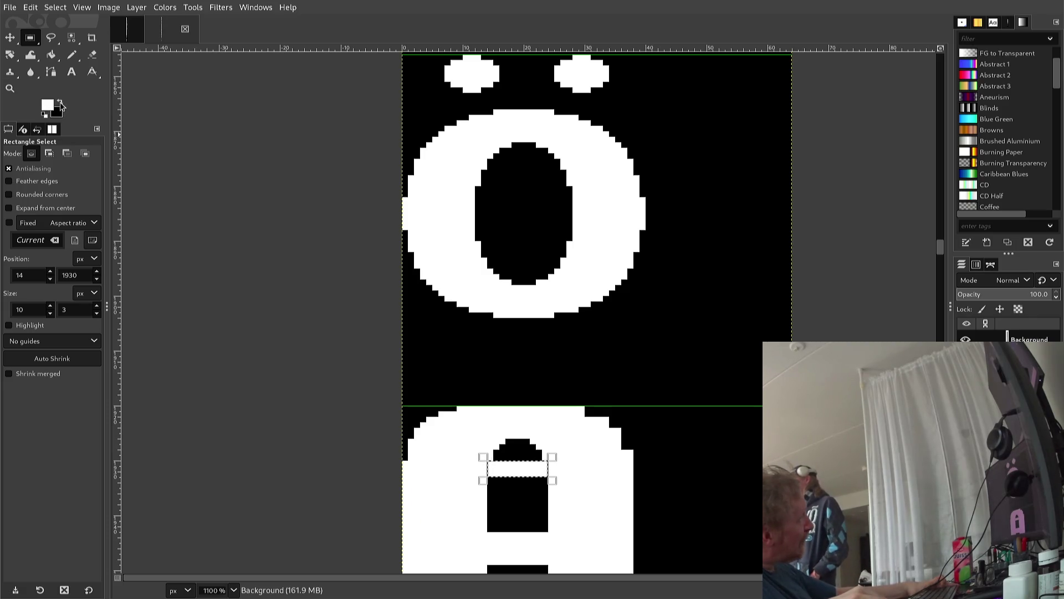
key("Delete")
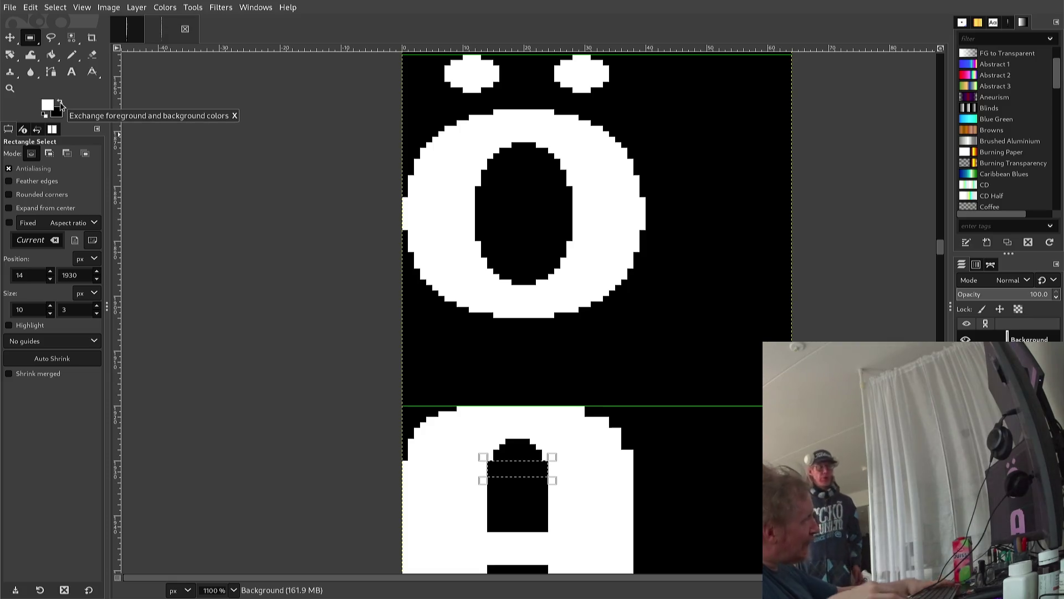
left_click(152, 212)
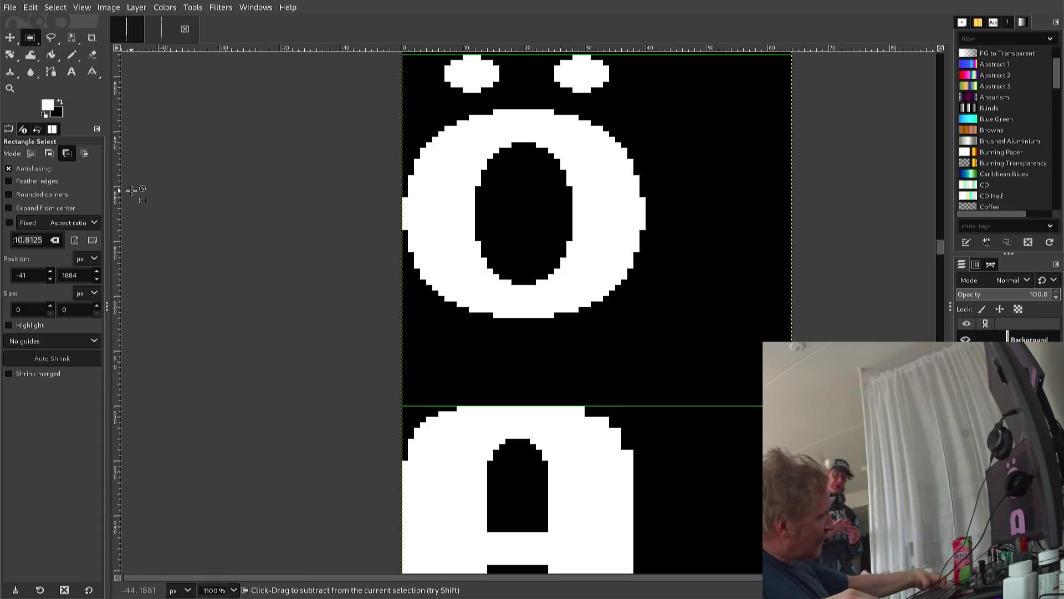
scroll(131, 190, "up", 1)
Re-export the sheet to /VAMPIRE/68ki26/font2.png and check the reworked A
scroll(132, 191, "down", 1)
key("ctrl+e")
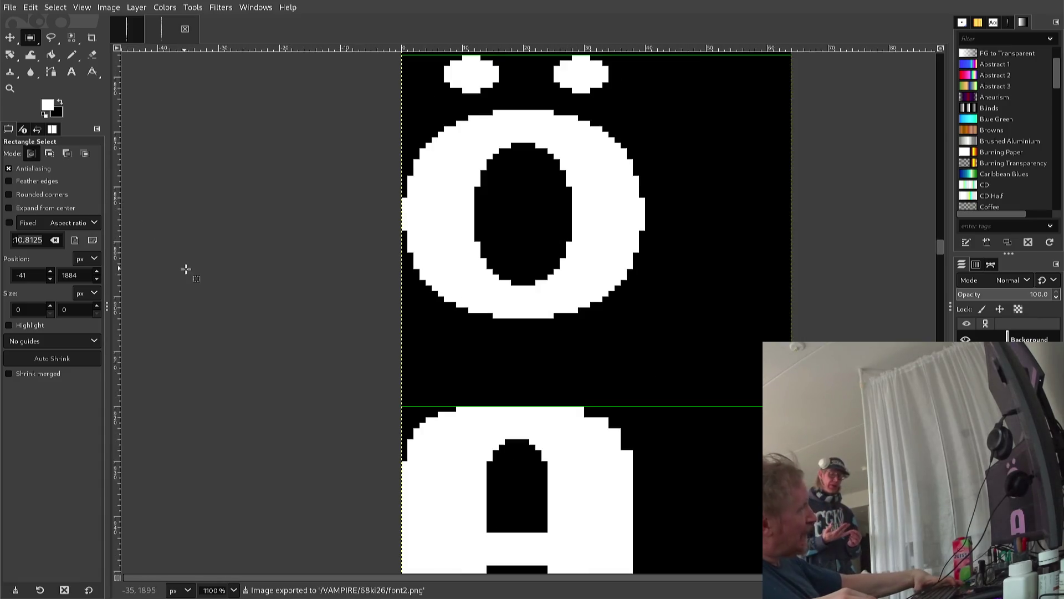
scroll(244, 285, "down", 3)
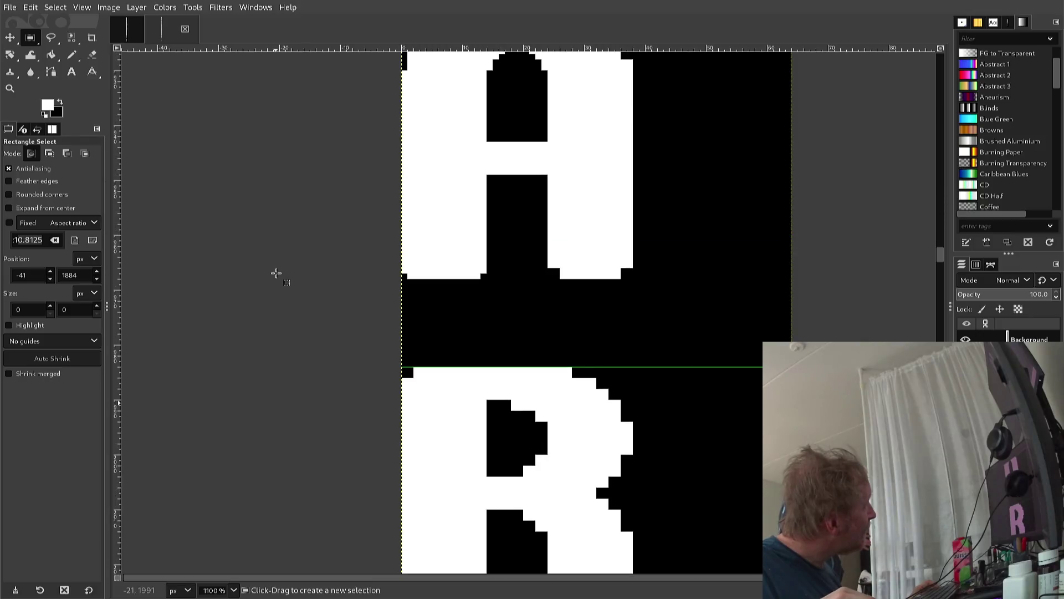
scroll(268, 285, "down", 3)
scroll(268, 285, "up", 3)
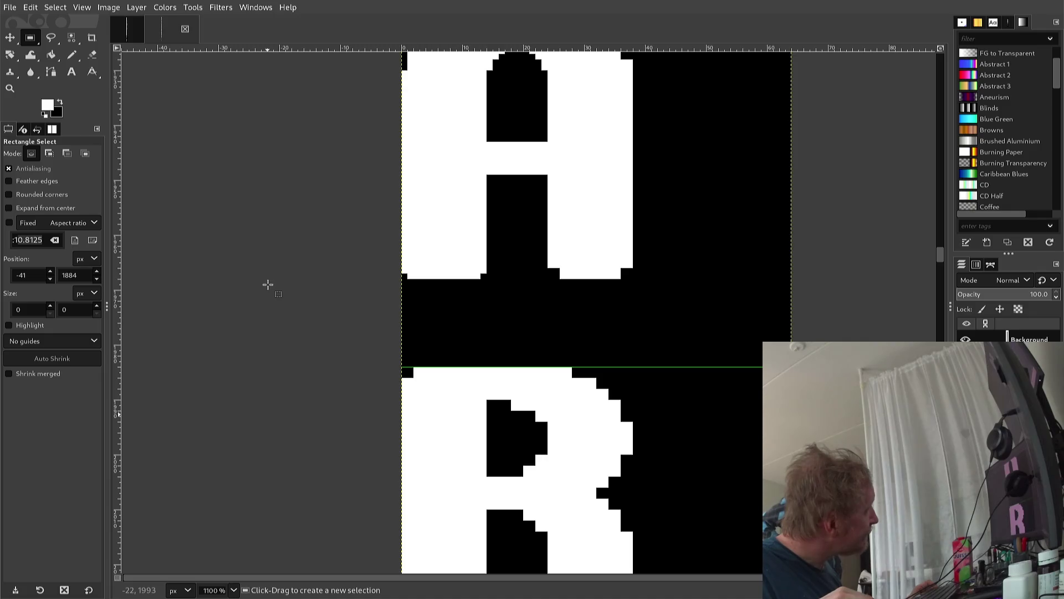
scroll(268, 284, "up", 2)
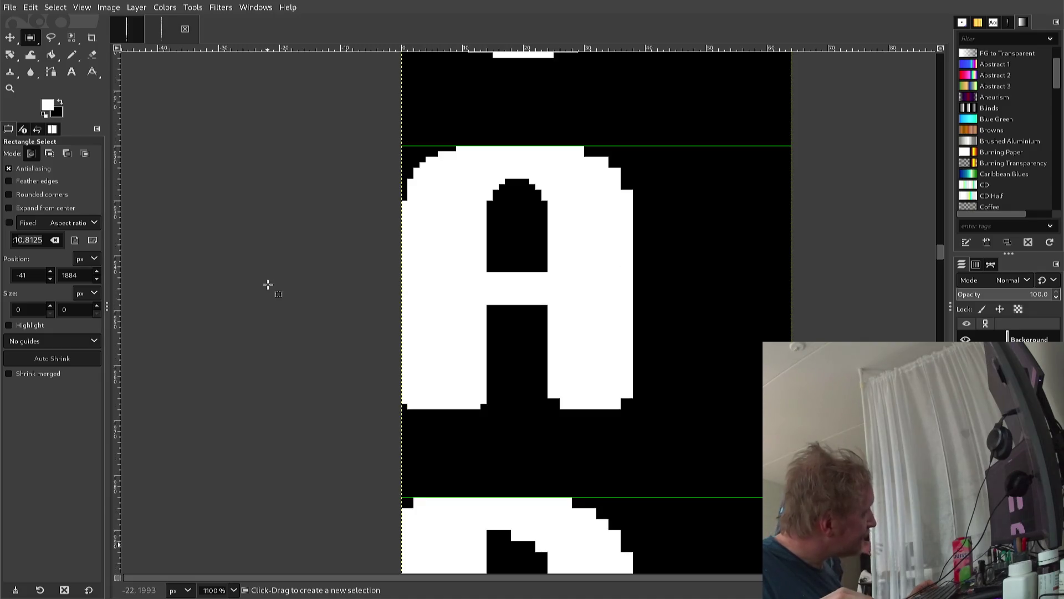
key("n")
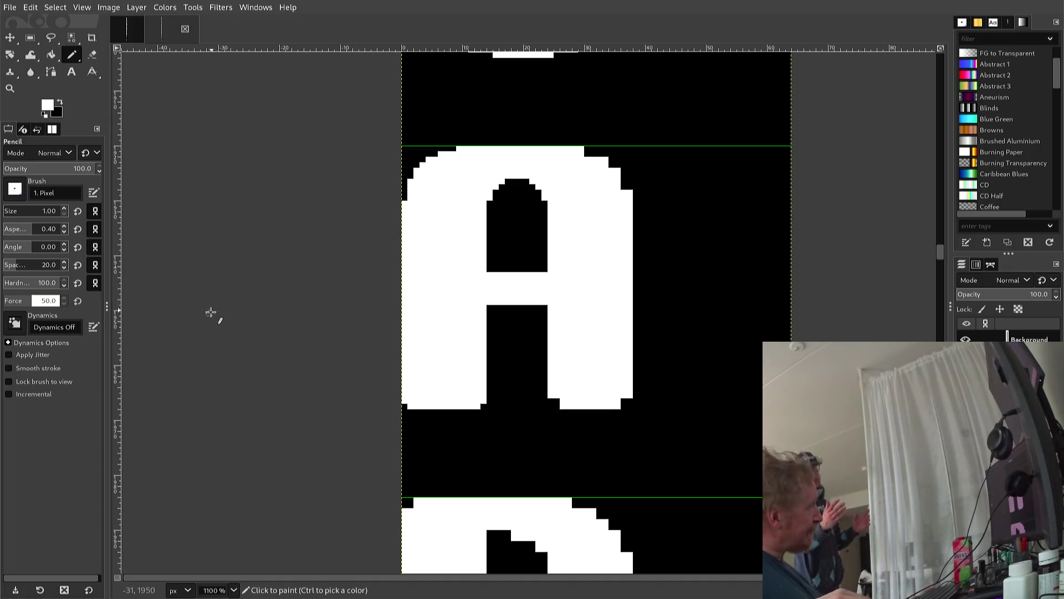
key("r")
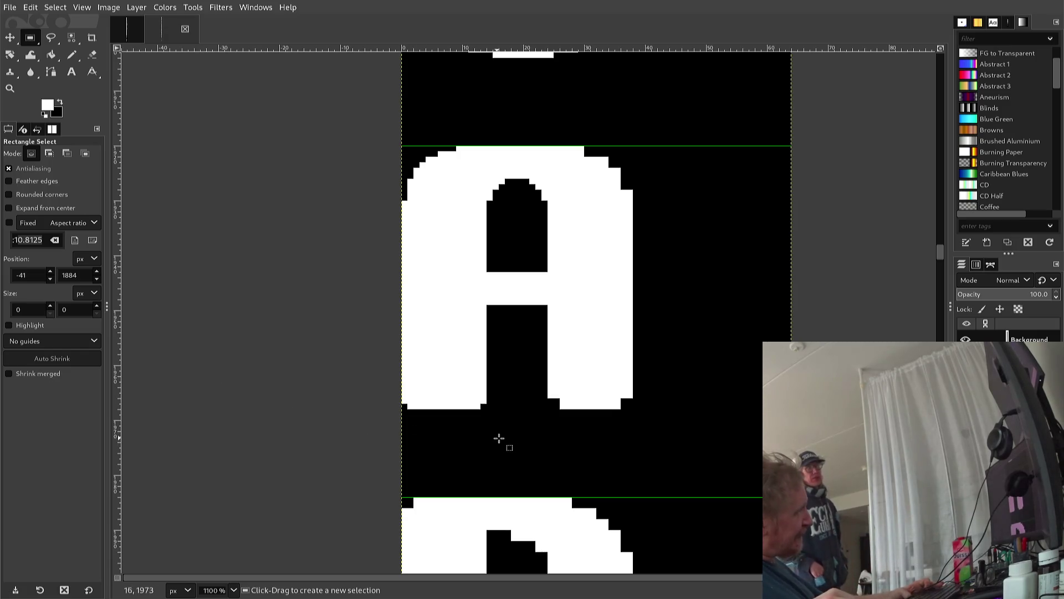
Copy the A's left half, flip it horizontally, and anchor it as the right half
mouse_move(519, 426)
left_mouse_down()
mouse_move(344, 300)
mouse_move(340, 265)
left_mouse_up()
scroll(416, 388, "up", 3)
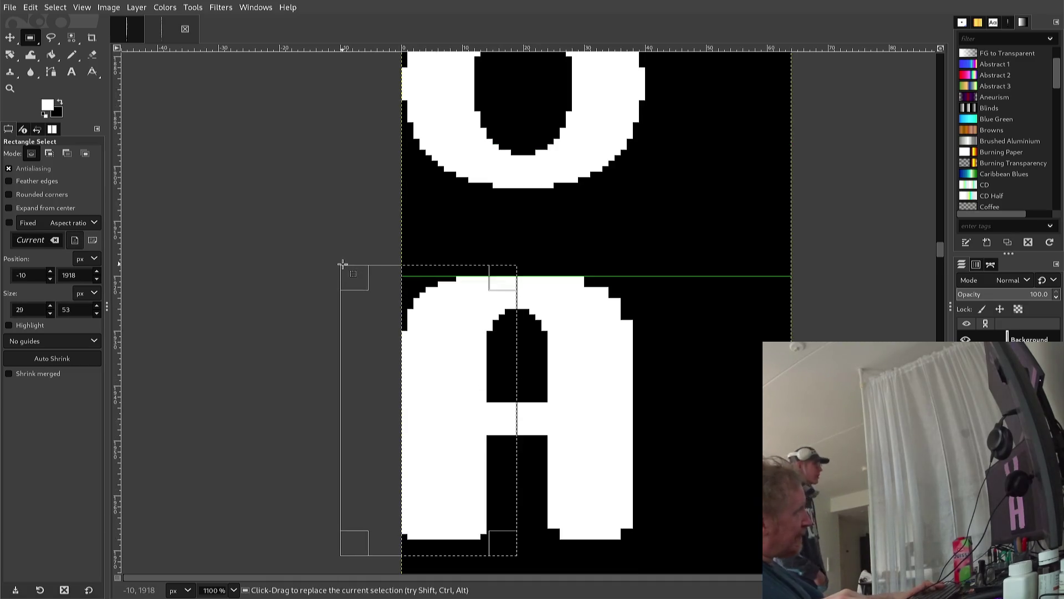
key("ctrl+c")
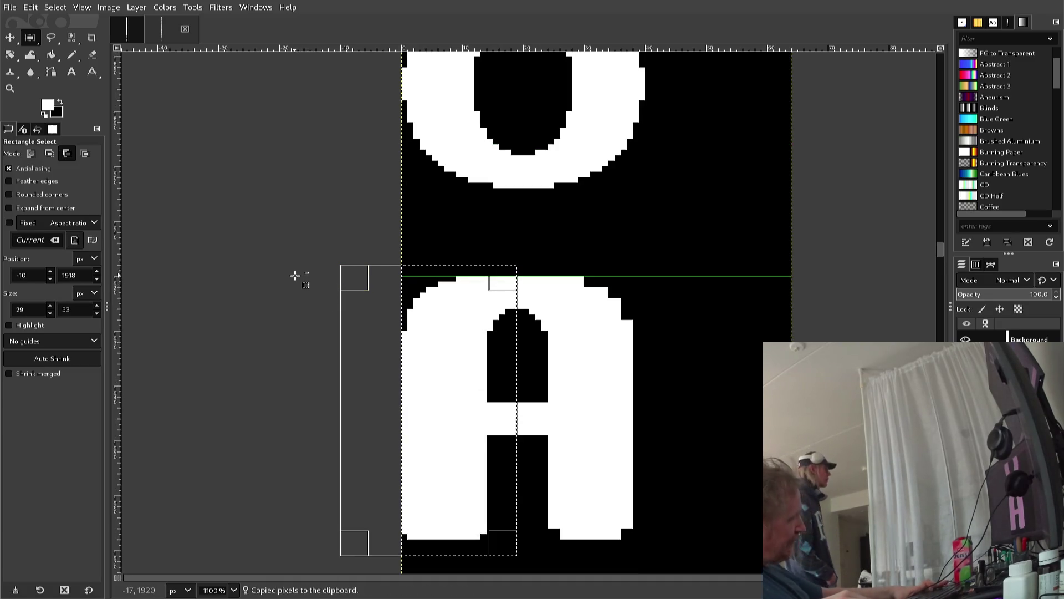
key("ctrl+v")
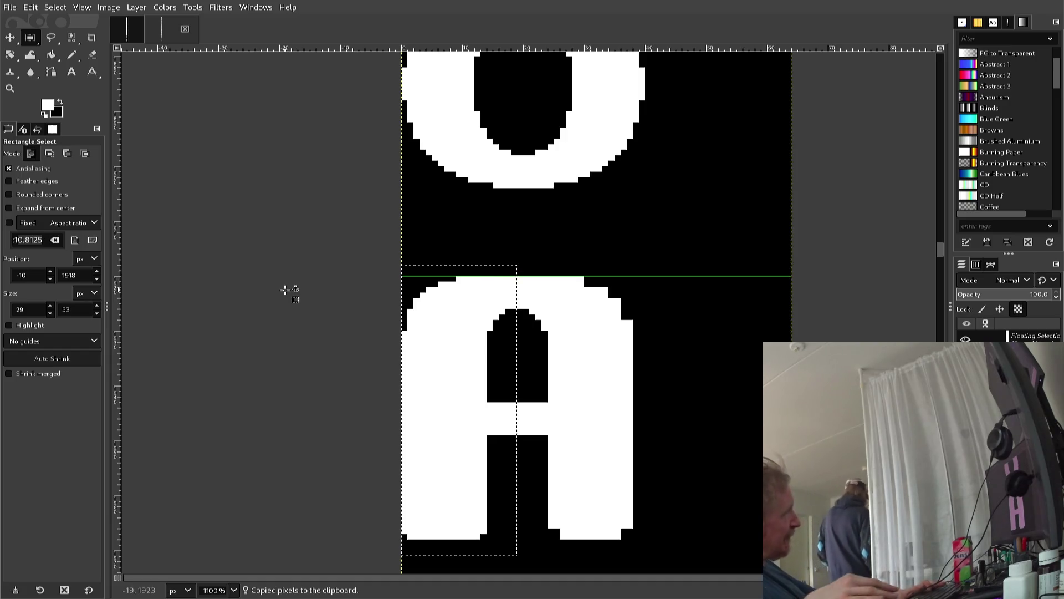
key("Right")
key("Right")
key("Right")
key("Right")
key("Right")
key("Right")
key("Right")
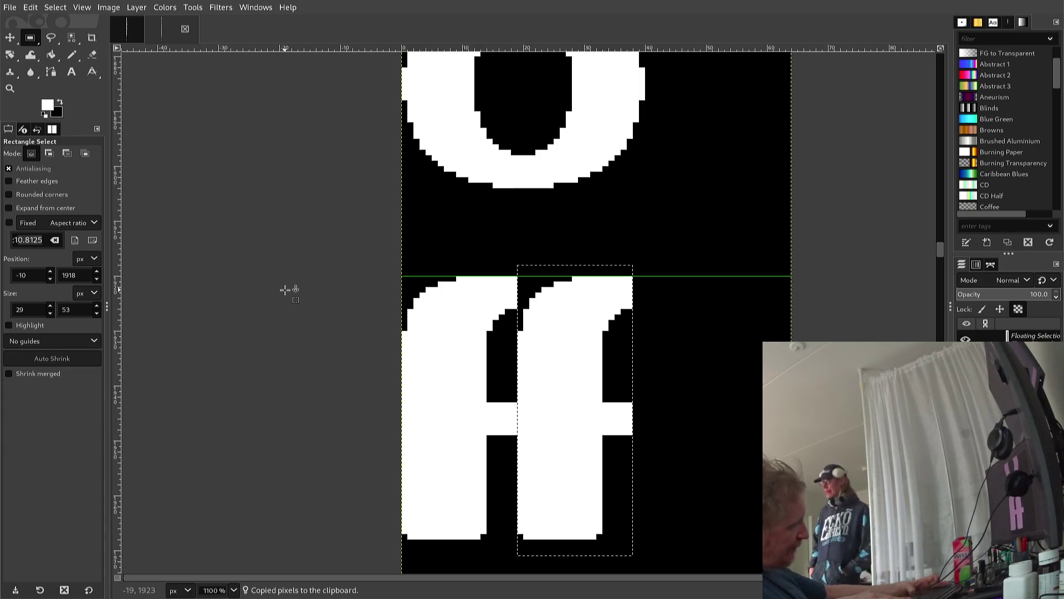
key("alt+l")
key("t")
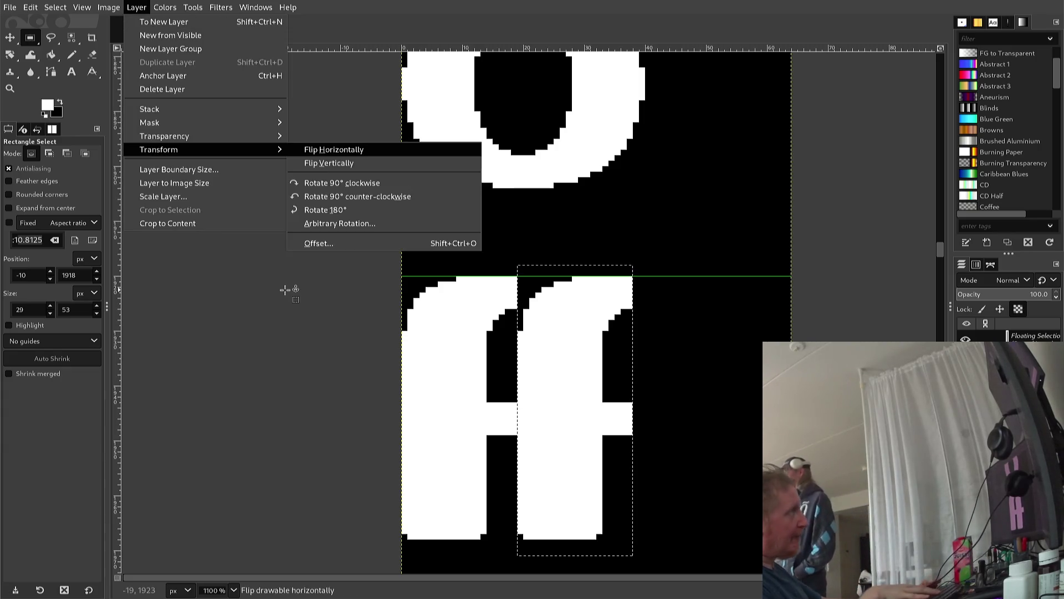
key("Return")
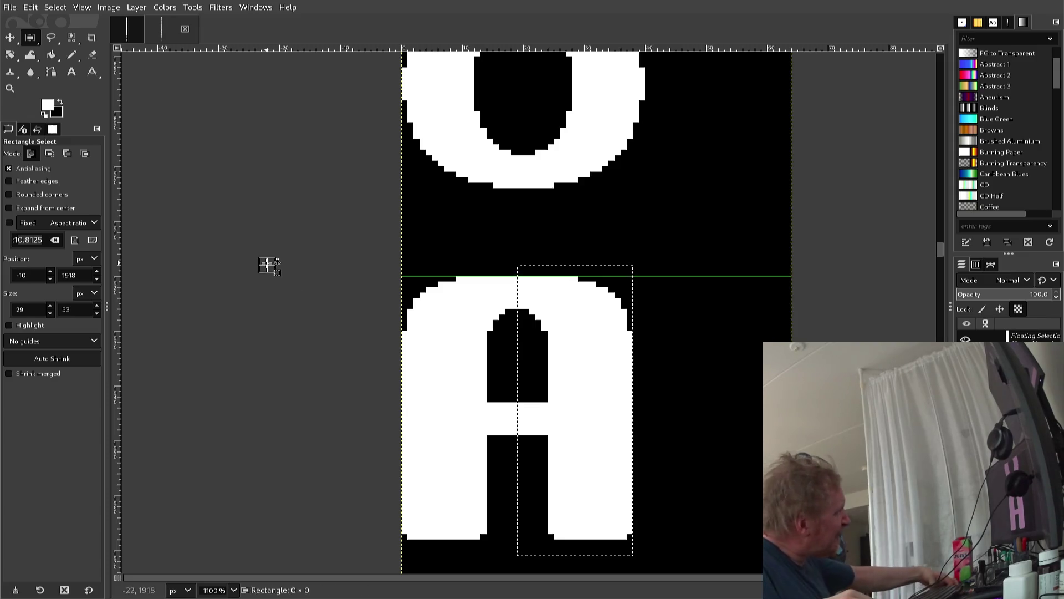
left_click(267, 262)
Re-export the glyph sheet to font2.png
key("ctrl")
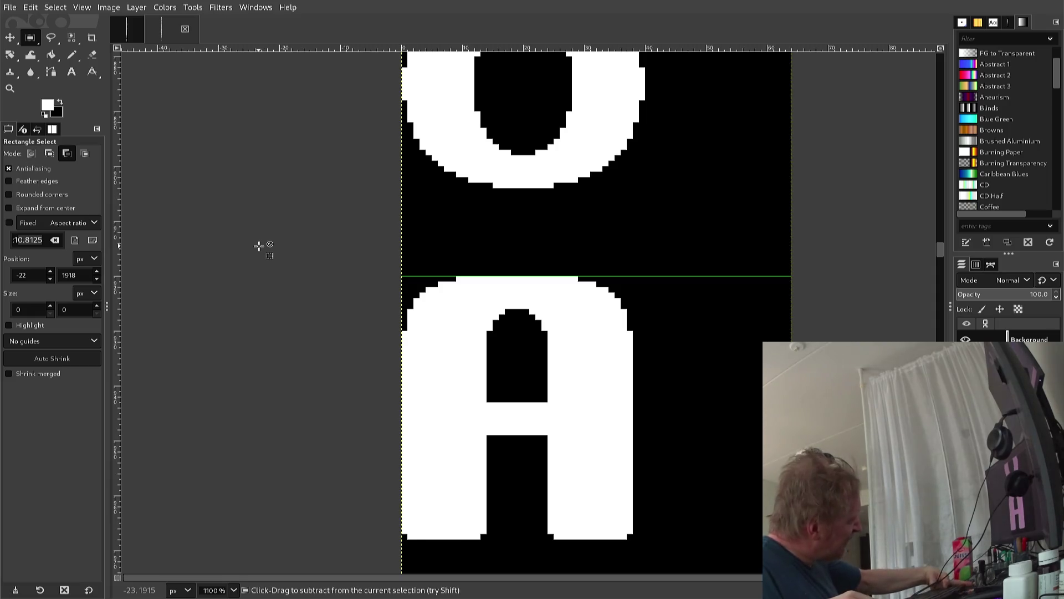
key("ctrl+e")
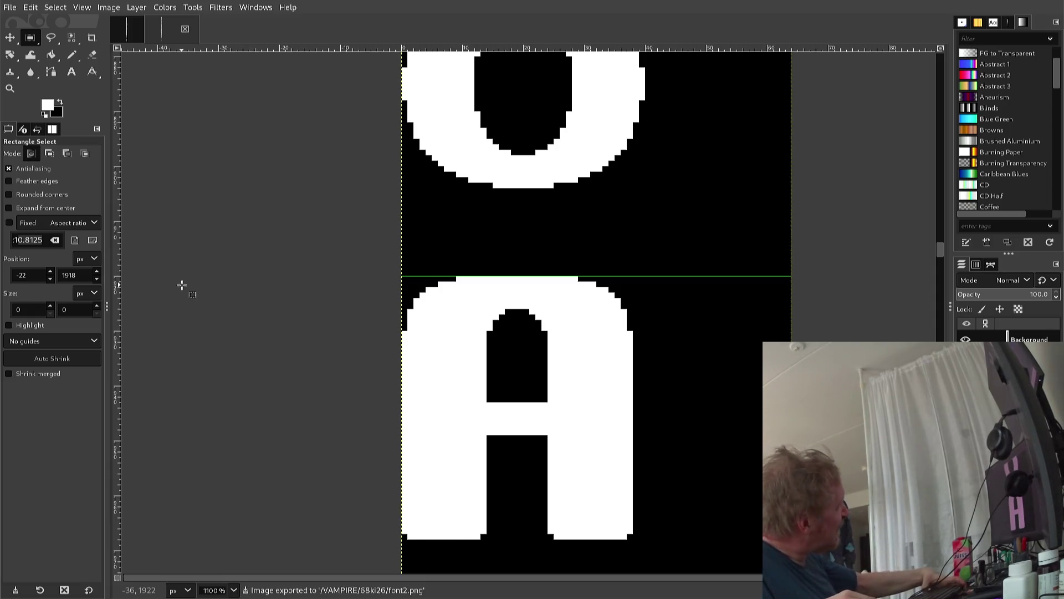
scroll(169, 302, "down", 2)
scroll(167, 304, "down", 3)
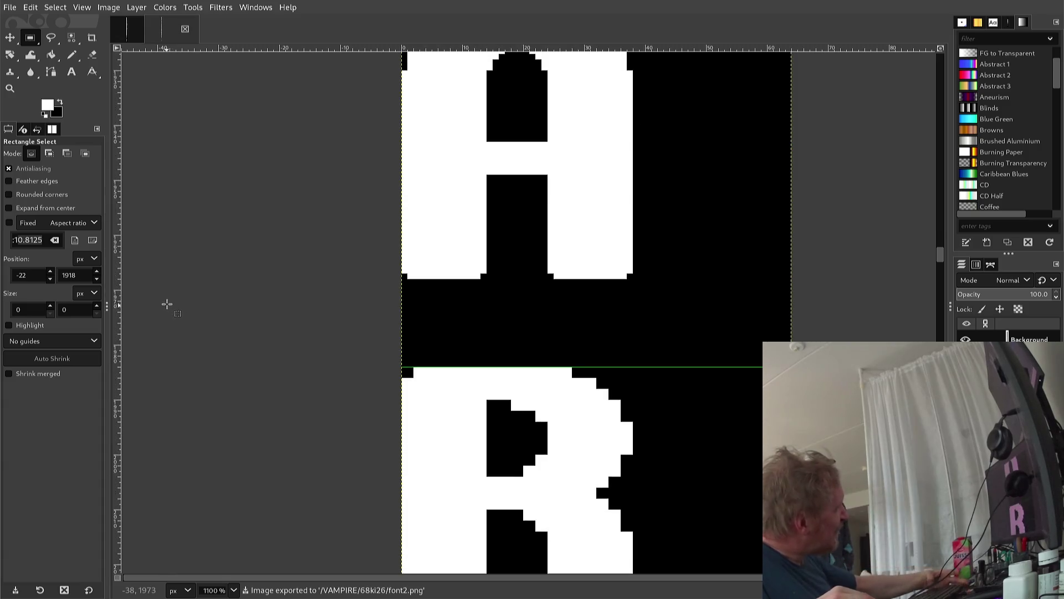
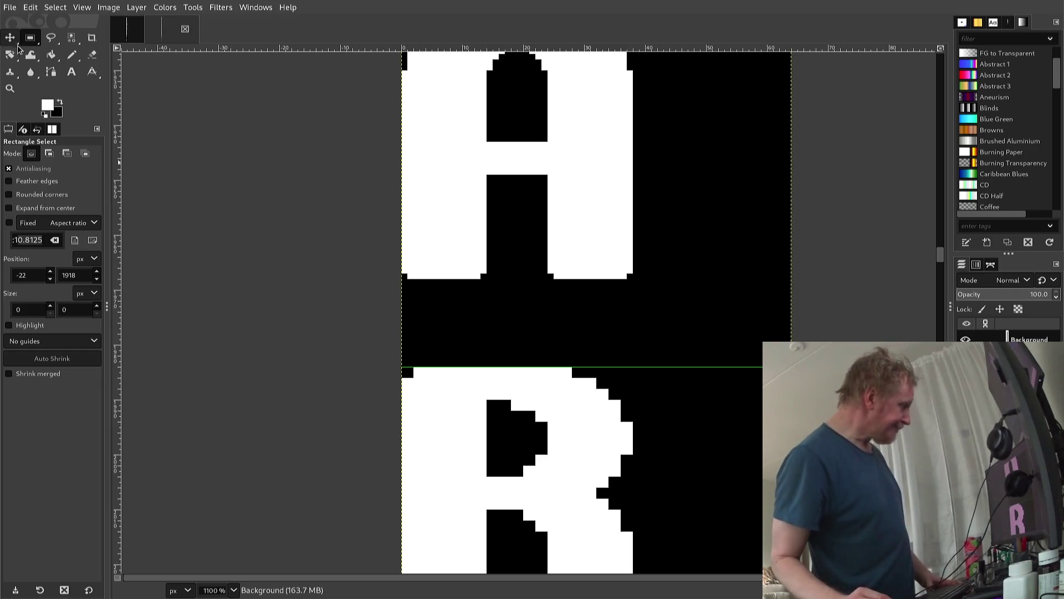
Paint the B's top-left corner pixel white with the Pencil
scroll(243, 145, "down", 3)
scroll(242, 144, "down", 3)
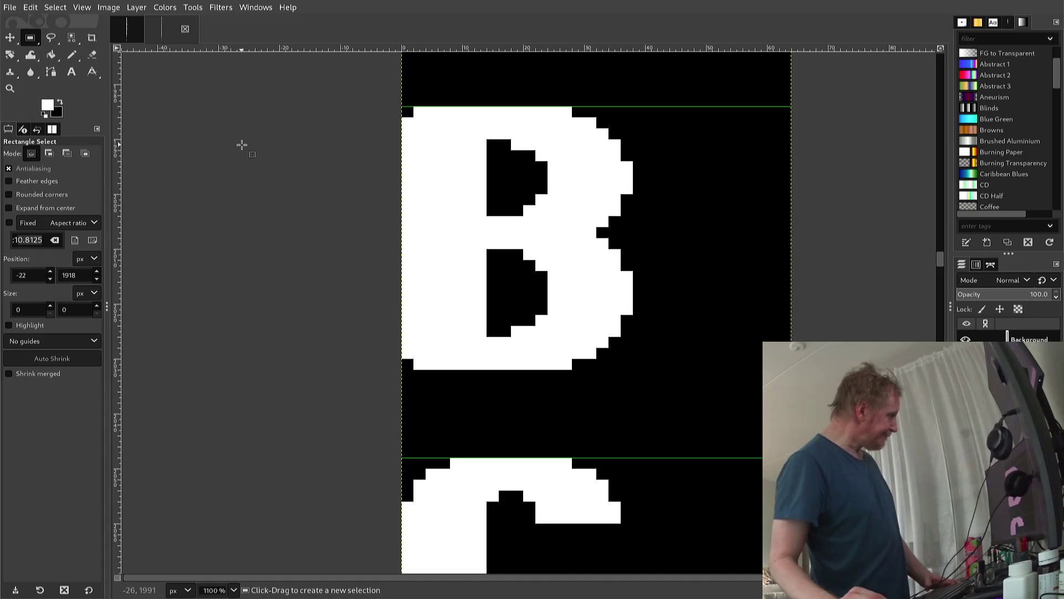
key("ctrl")
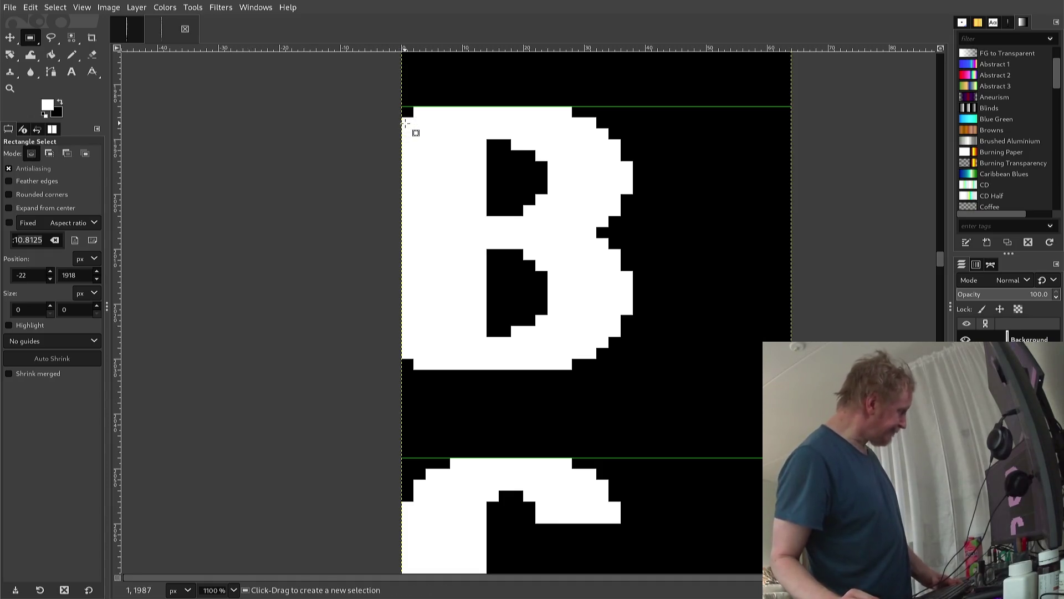
key("n")
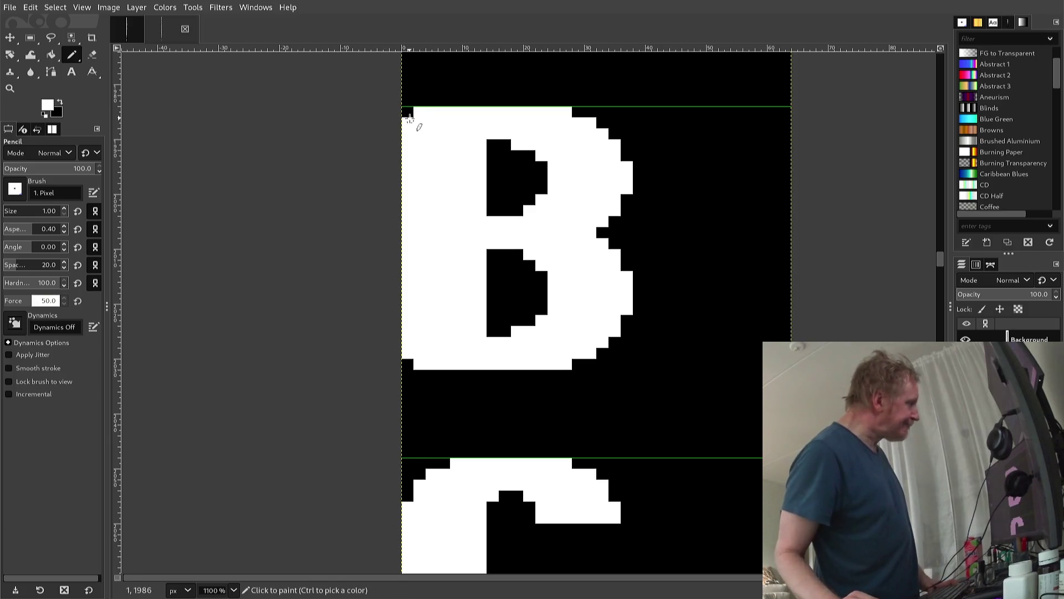
left_click(408, 114)
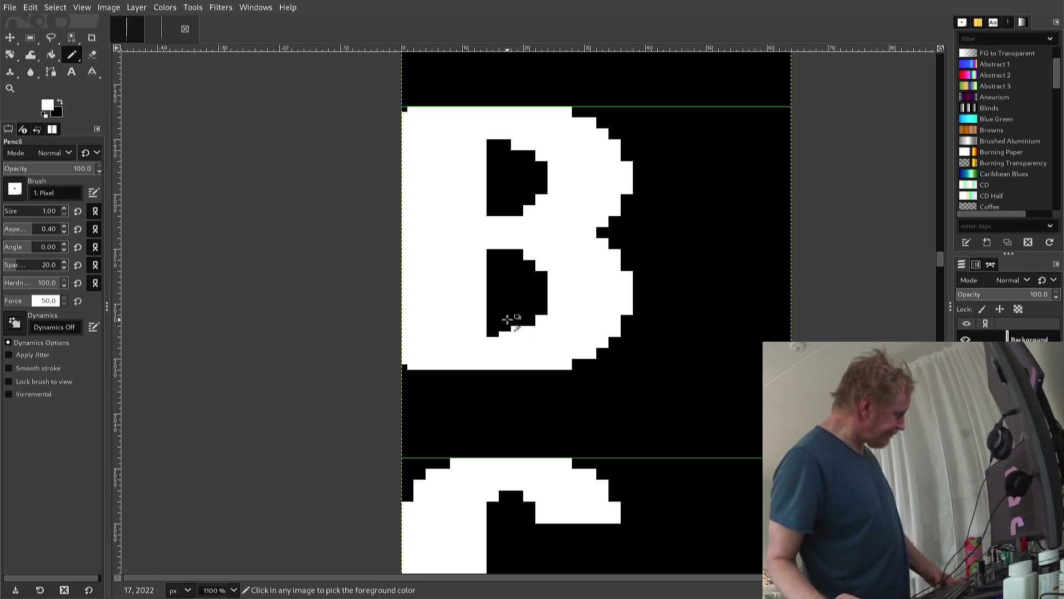
Smooth the curved edge of the B's lower counter, alternating white and black pixels
left_click(507, 318, "ctrl")
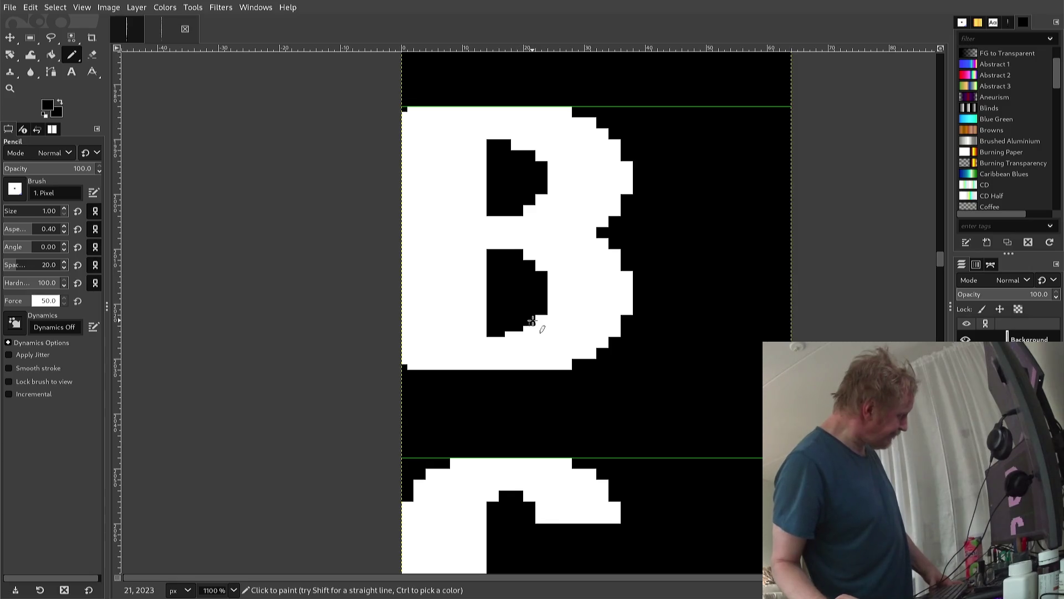
key("x")
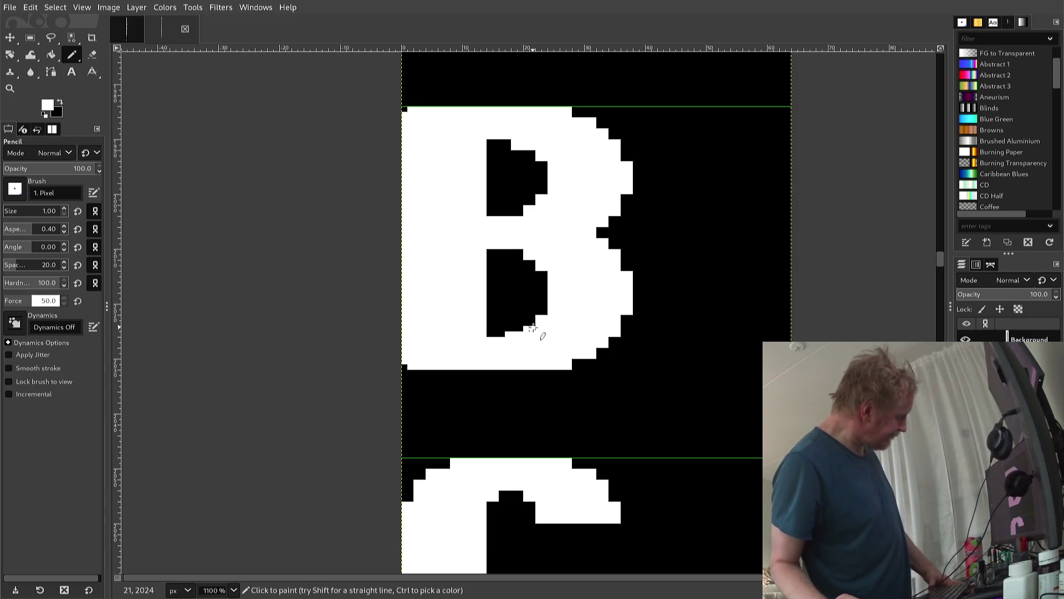
left_click_drag(533, 328, 542, 309)
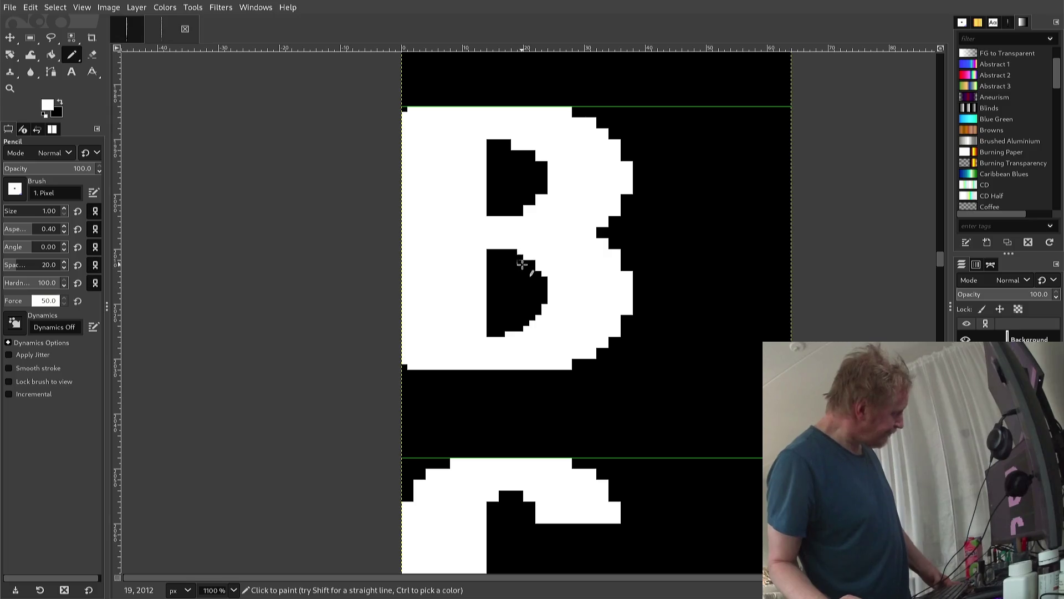
key("ctrl")
left_click(524, 271, "ctrl")
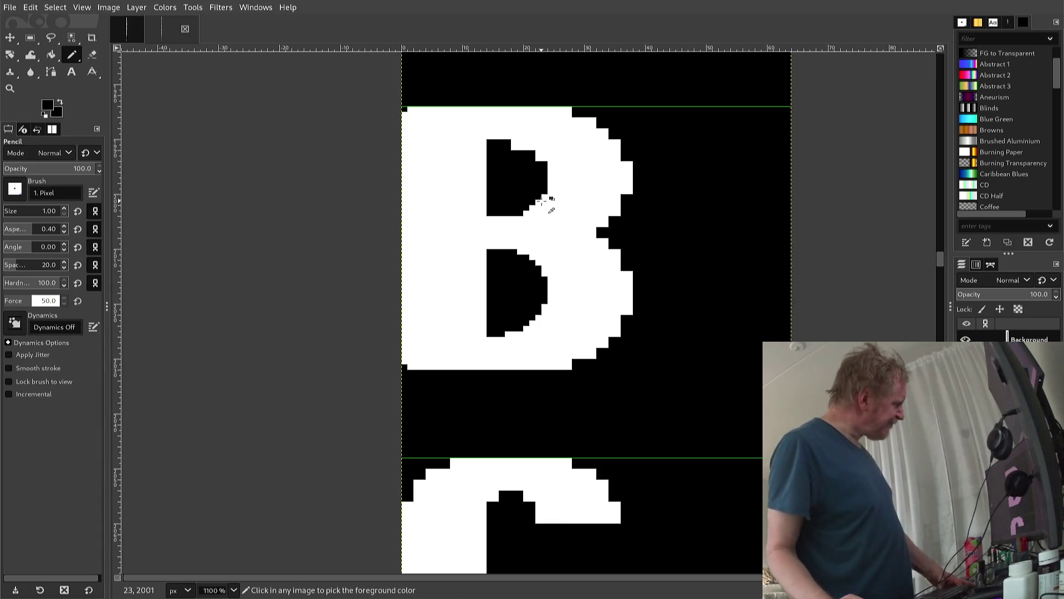
Whiten pixels along the B's upper counter edge and fill the notch above it black
left_click(542, 200, "ctrl")
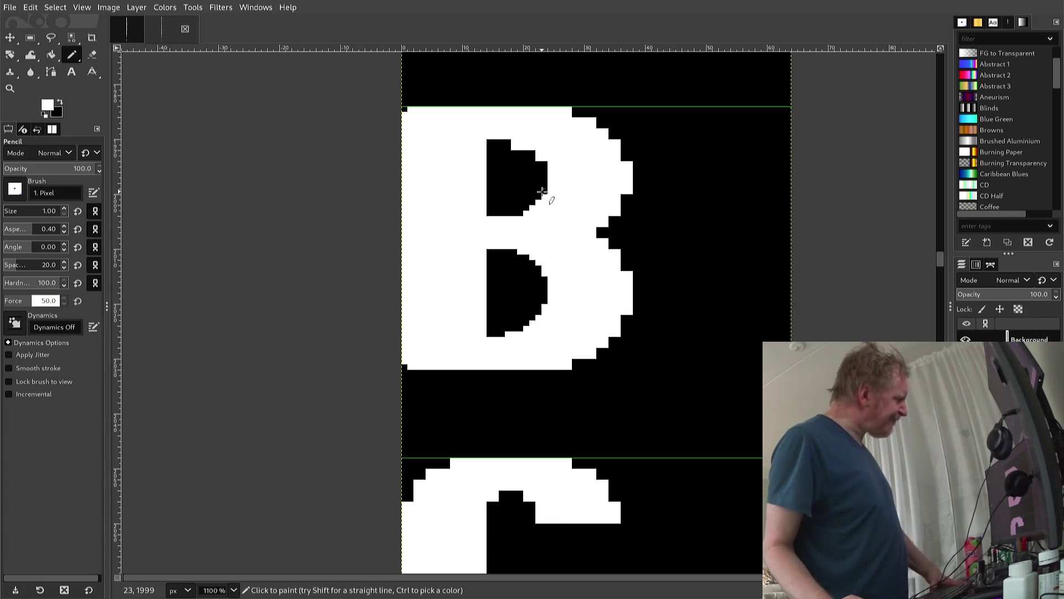
left_click(544, 191)
left_click(520, 213)
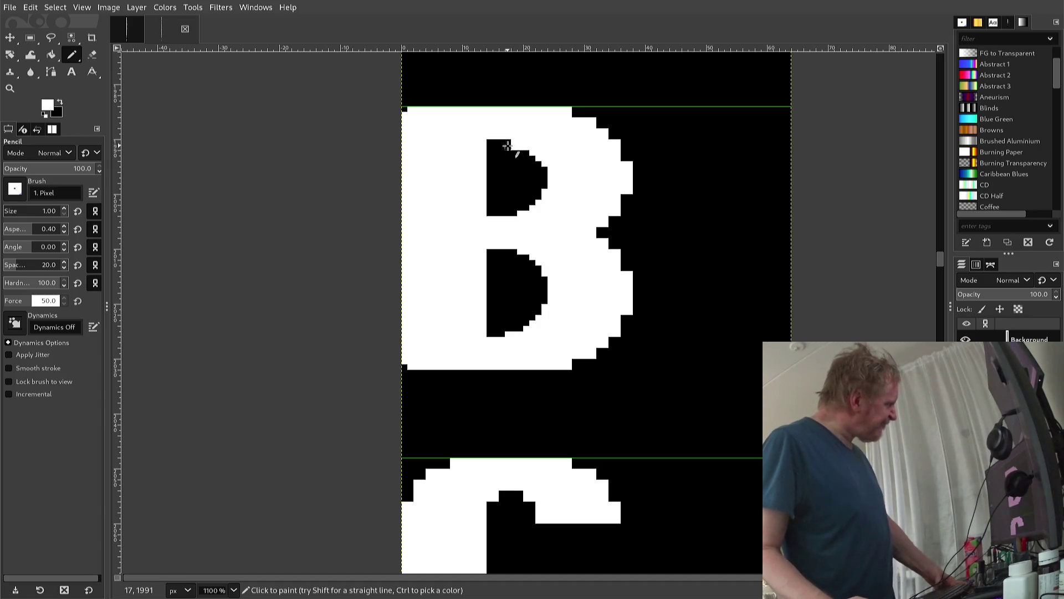
left_click(504, 167, "ctrl")
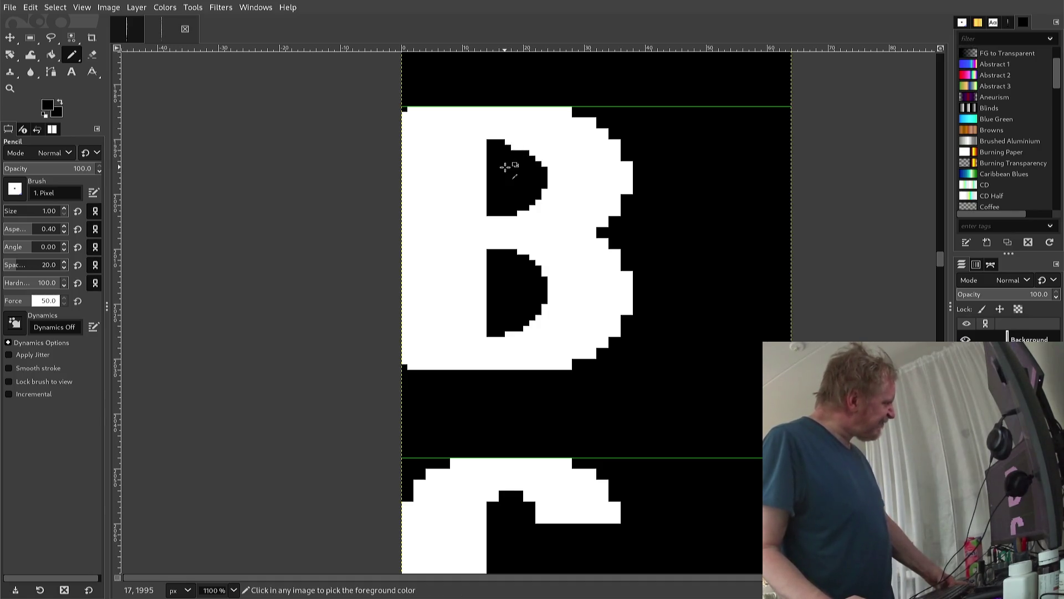
left_click(513, 150)
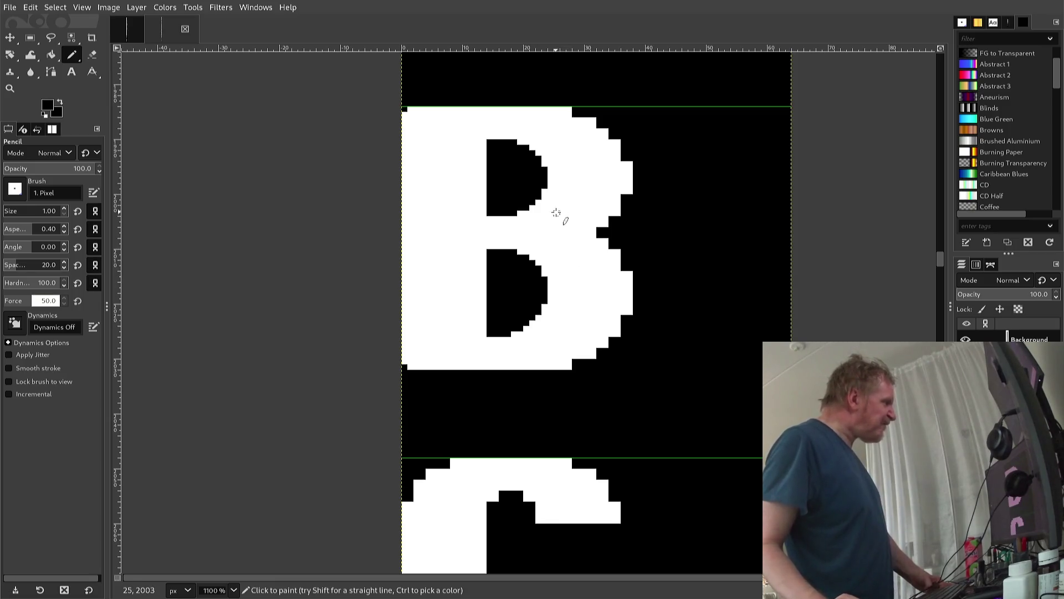
key("ctrl")
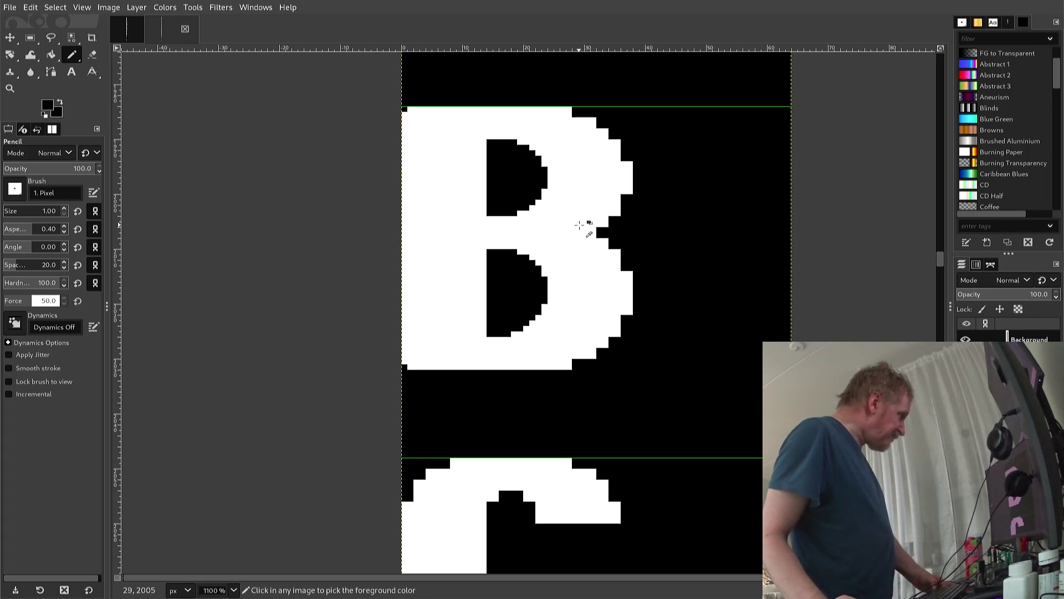
left_click(577, 225, "ctrl")
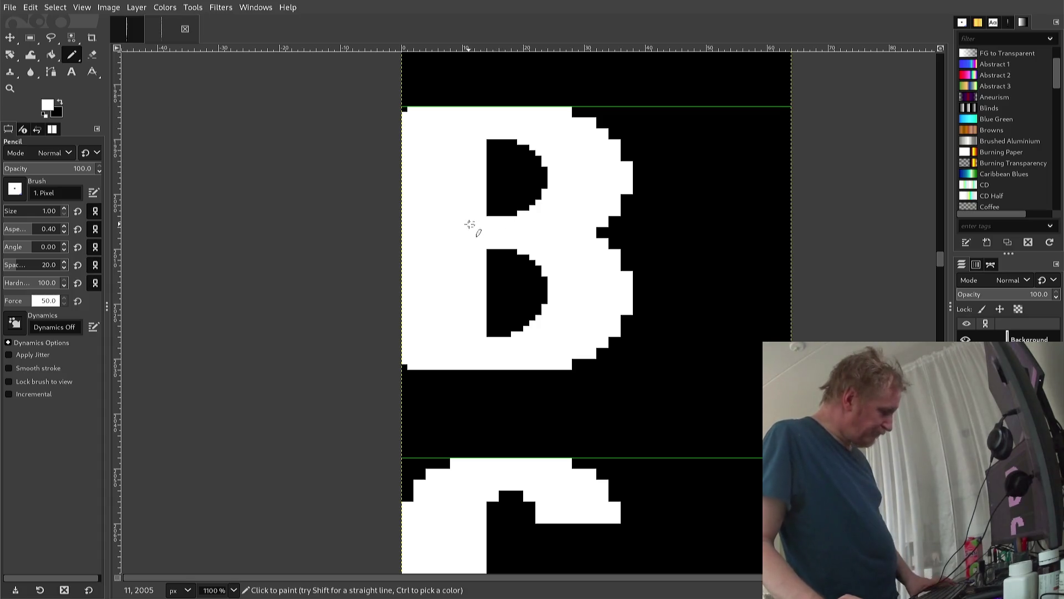
Copy the lower half of the B's upper counter, shift it up one pixel, and anchor it
key("r")
left_click_drag(469, 226, 566, 184)
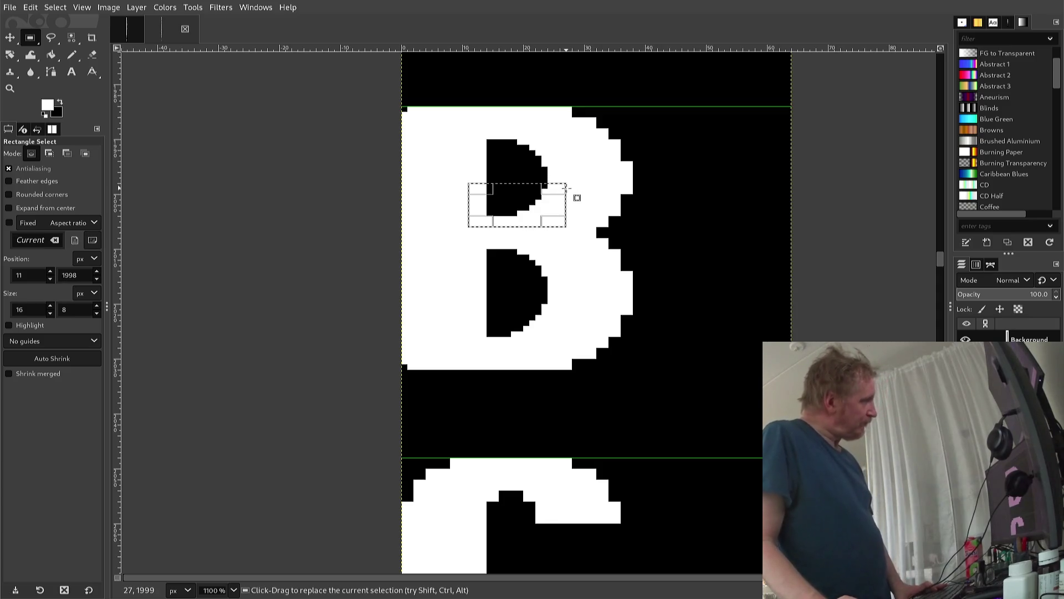
key("ctrl")
key("ctrl+c")
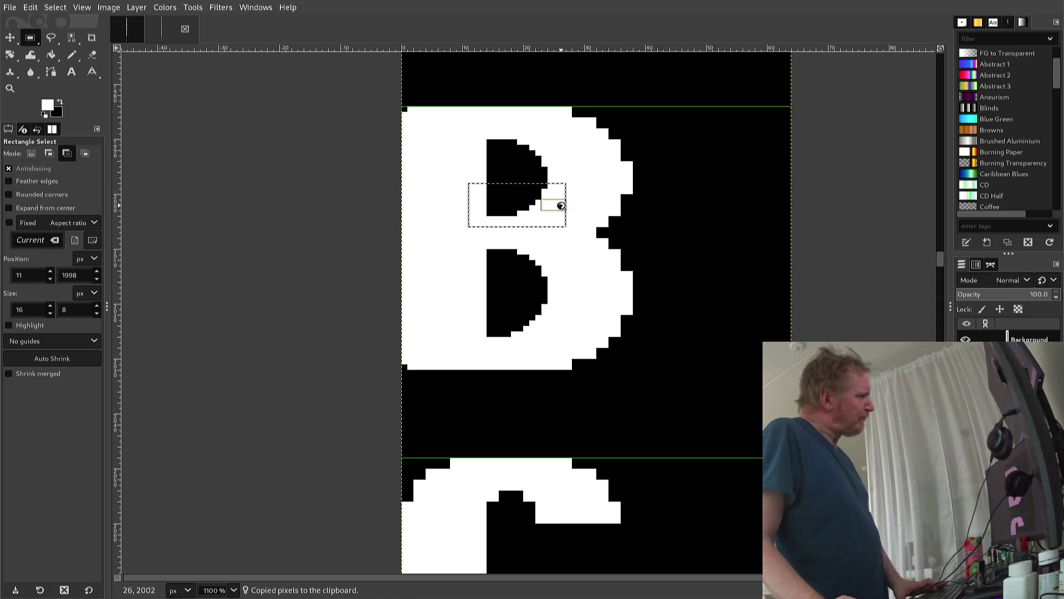
key("ctrl+v")
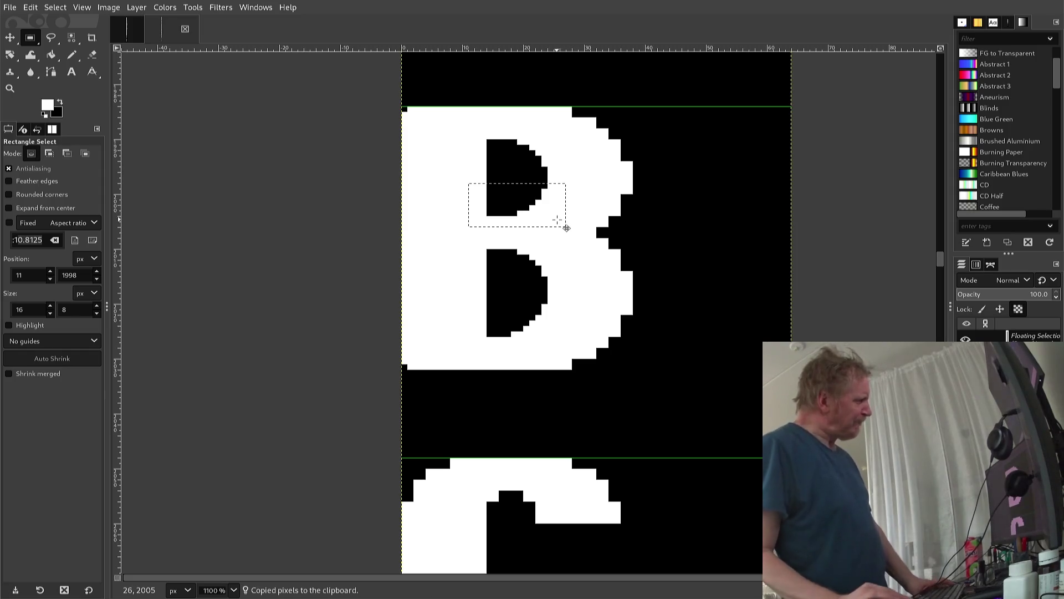
key("Up")
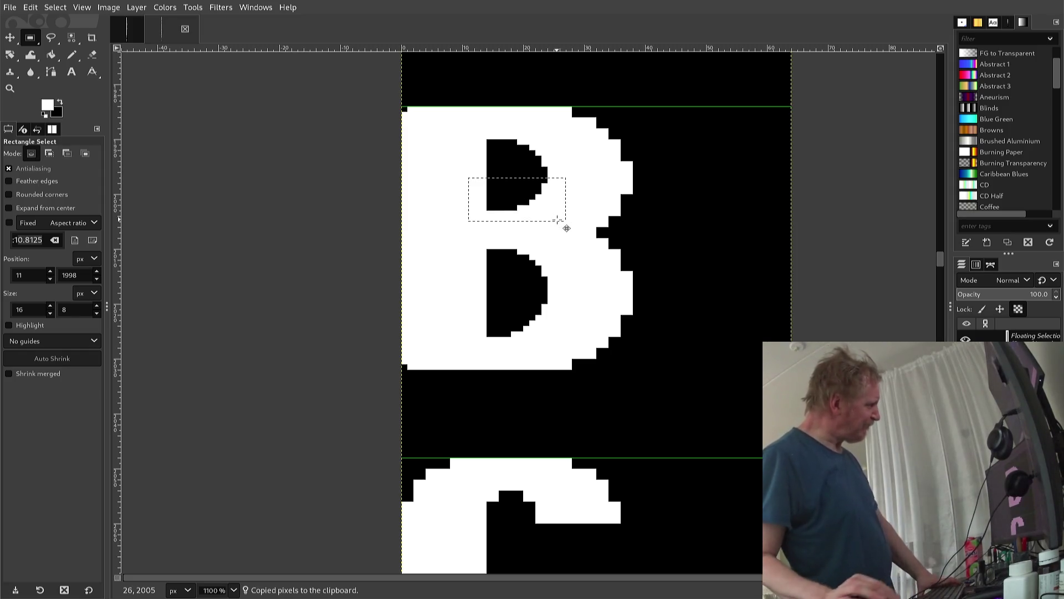
left_click(578, 202)
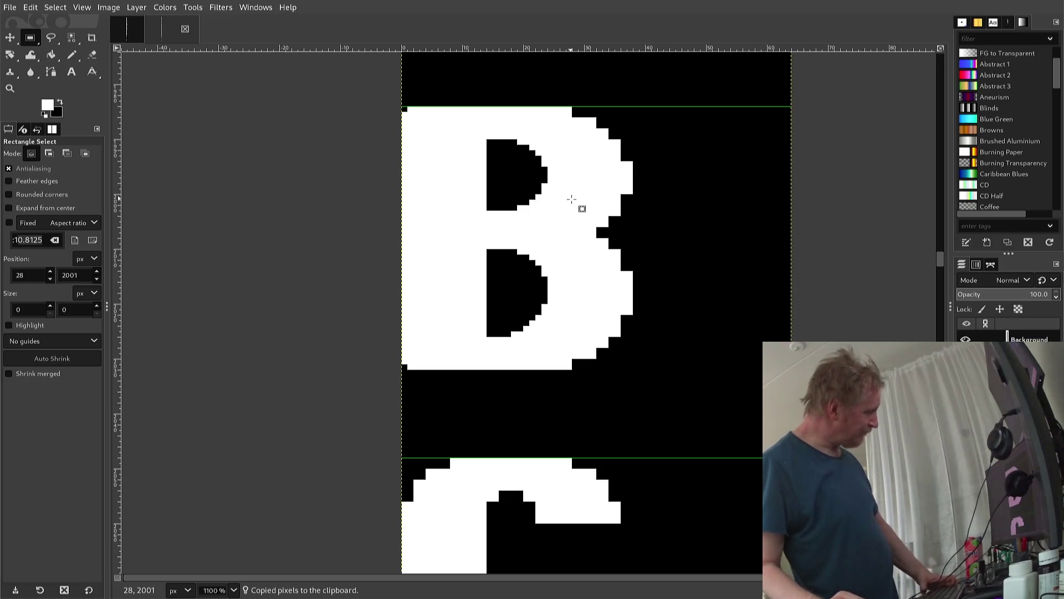
key("n")
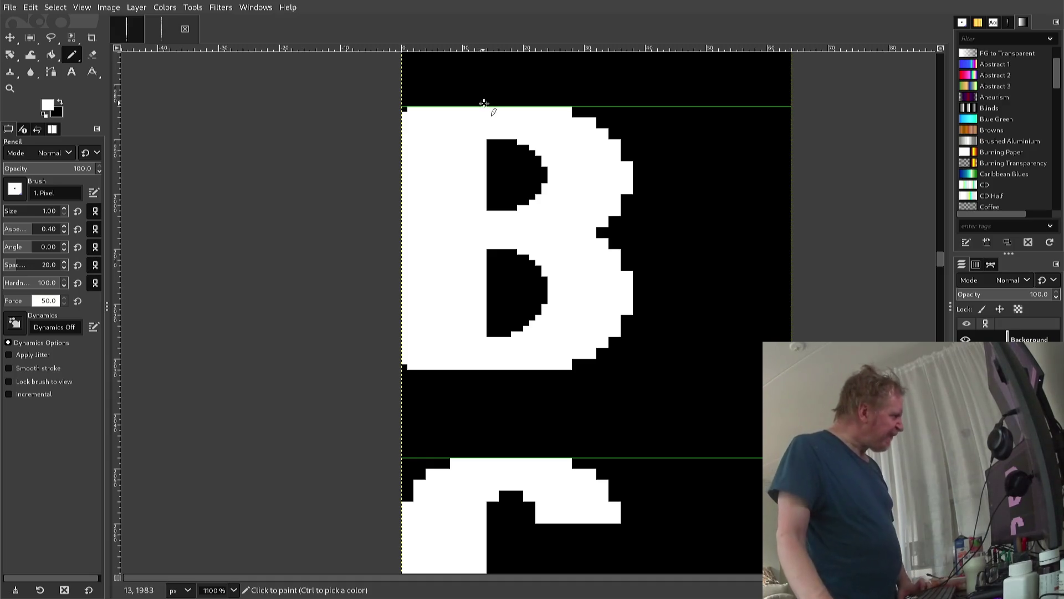
Touch up the B's right-edge pixels, undoing a stray black pixel and returning to white
key("ctrl")
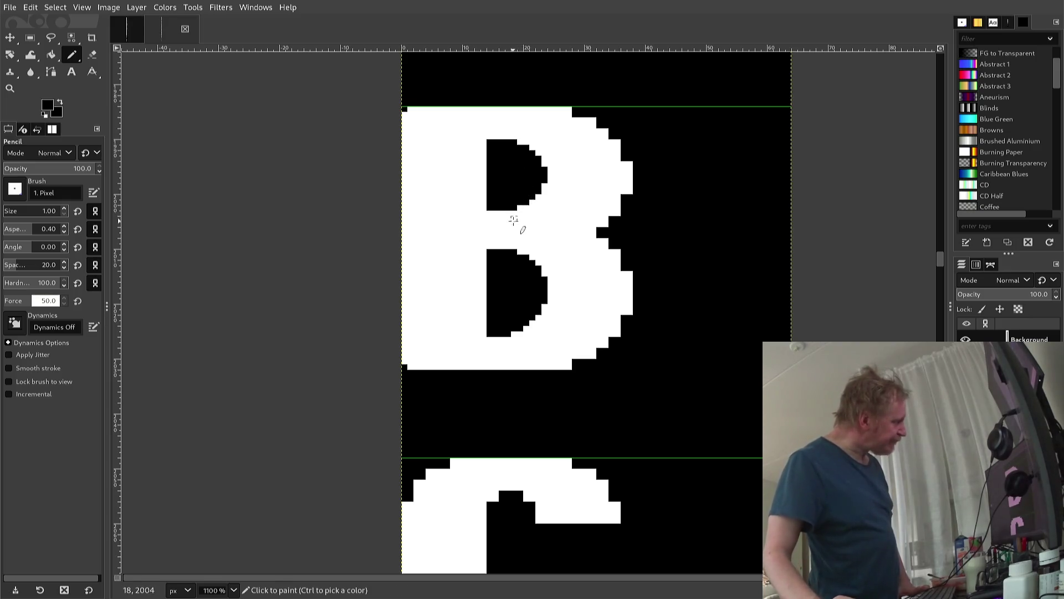
left_click(508, 230)
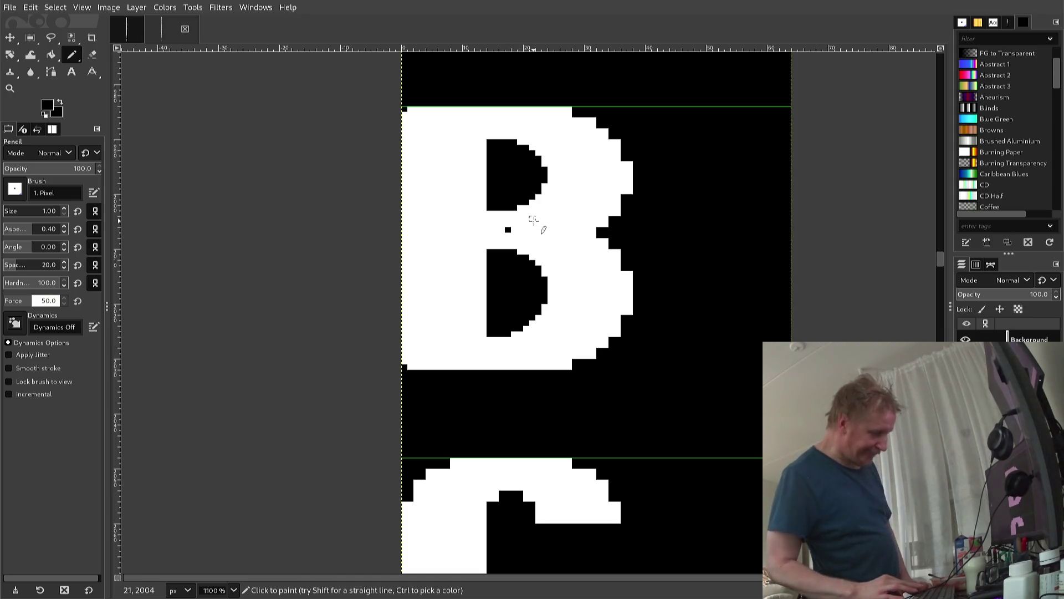
key("ctrl+z")
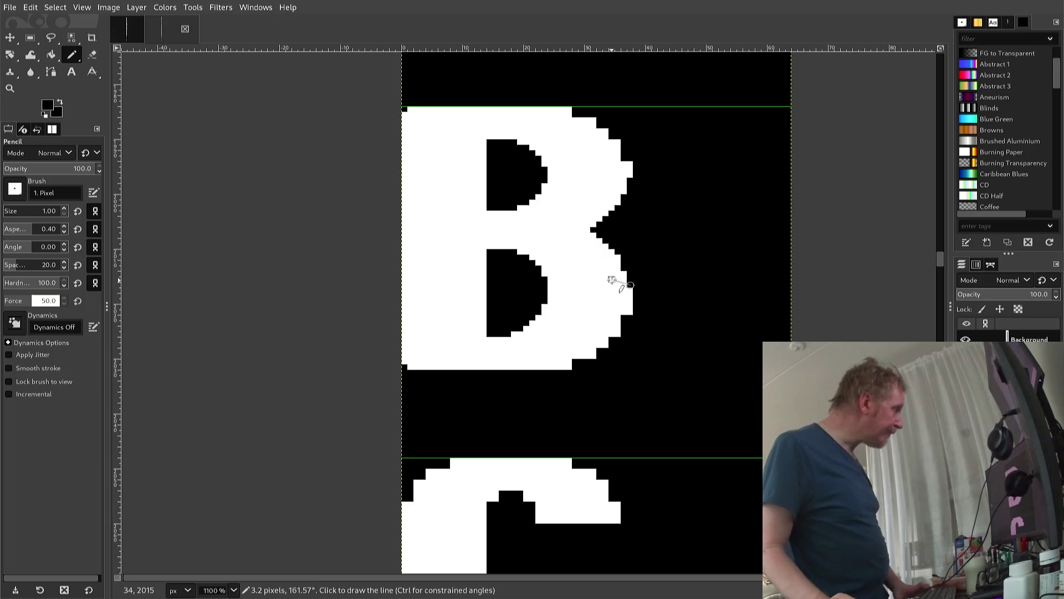
left_click(625, 273, "ctrl")
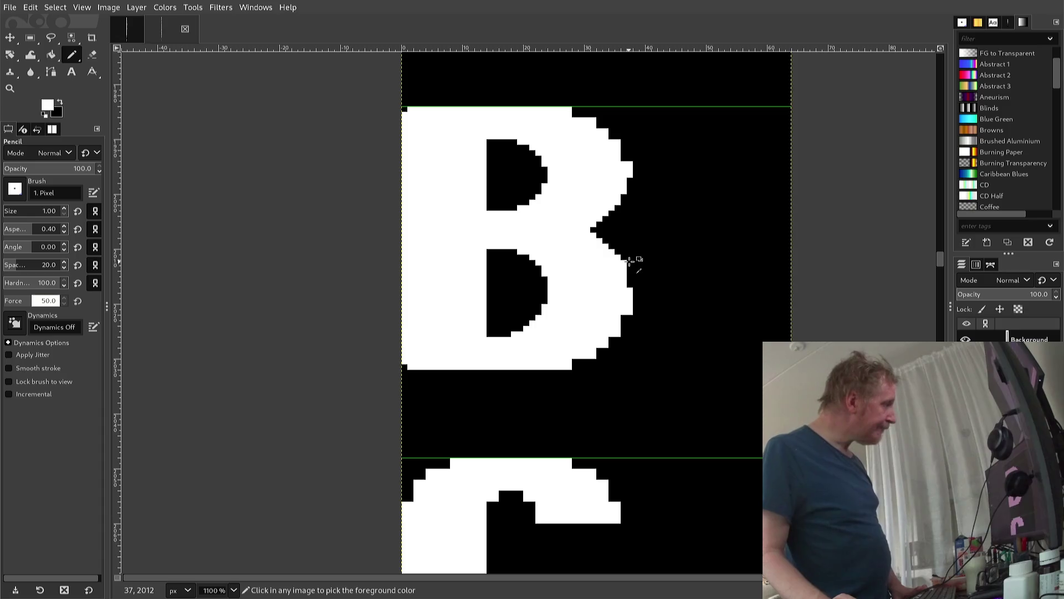
left_click(630, 261, "ctrl")
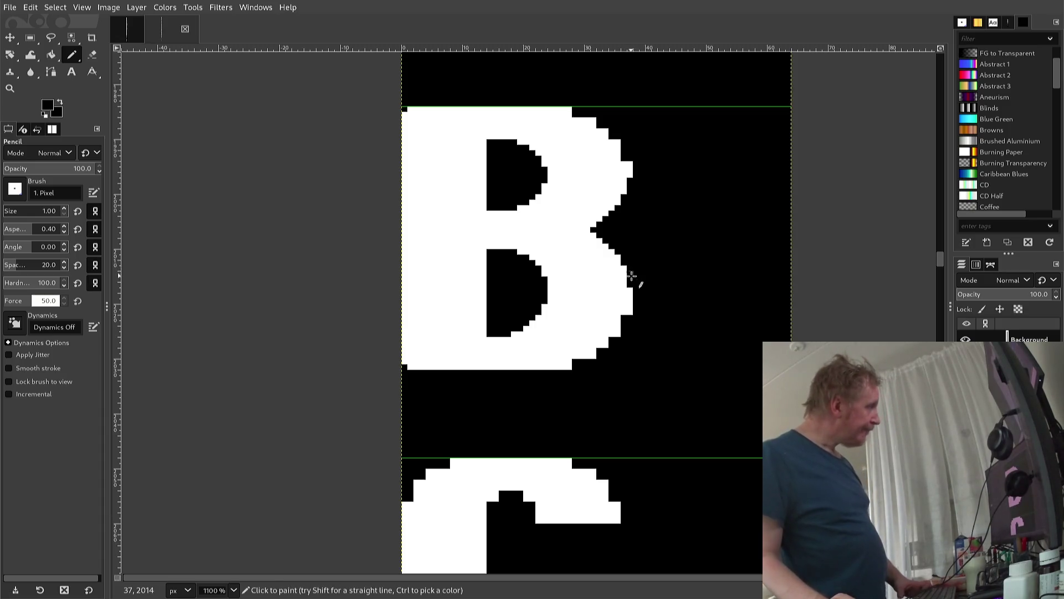
left_click(625, 166, "ctrl")
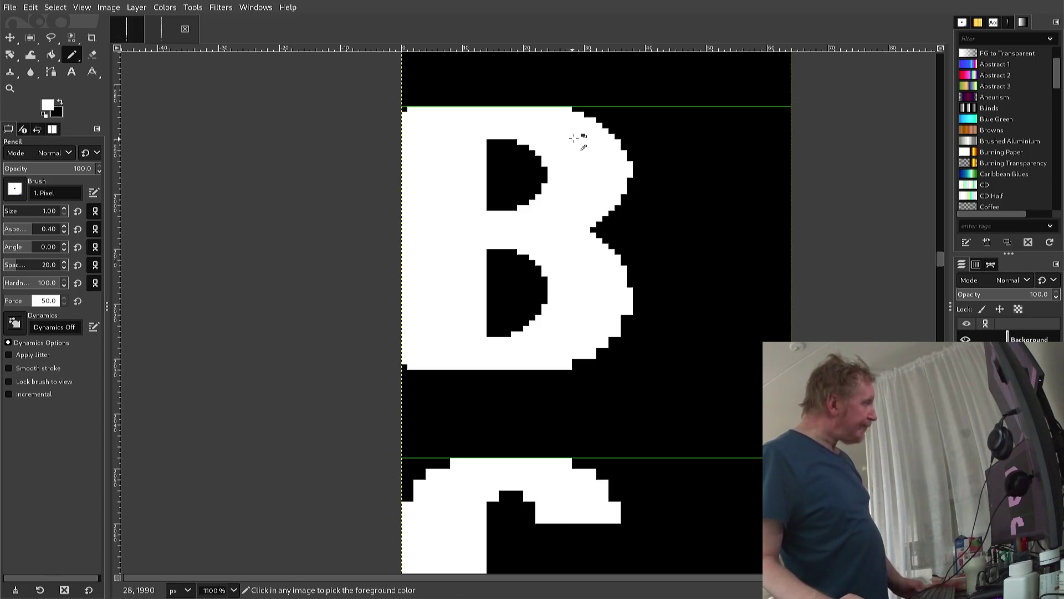
Add and remove pixels on the B's right-side curves, alternating black and white
left_click(596, 113, "ctrl")
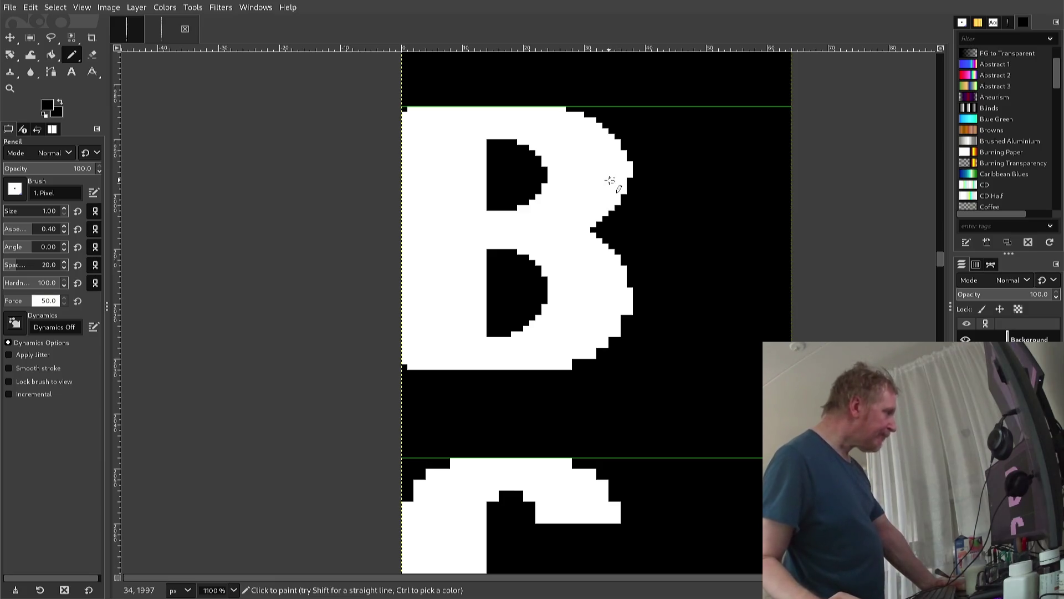
left_click(627, 291, "ctrl")
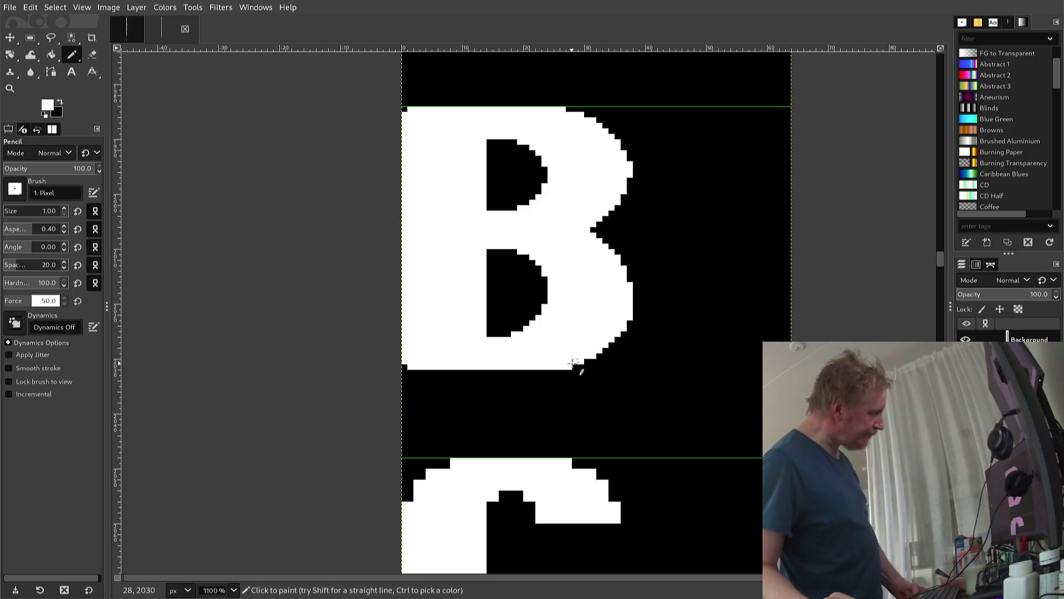
left_click(574, 372, "ctrl")
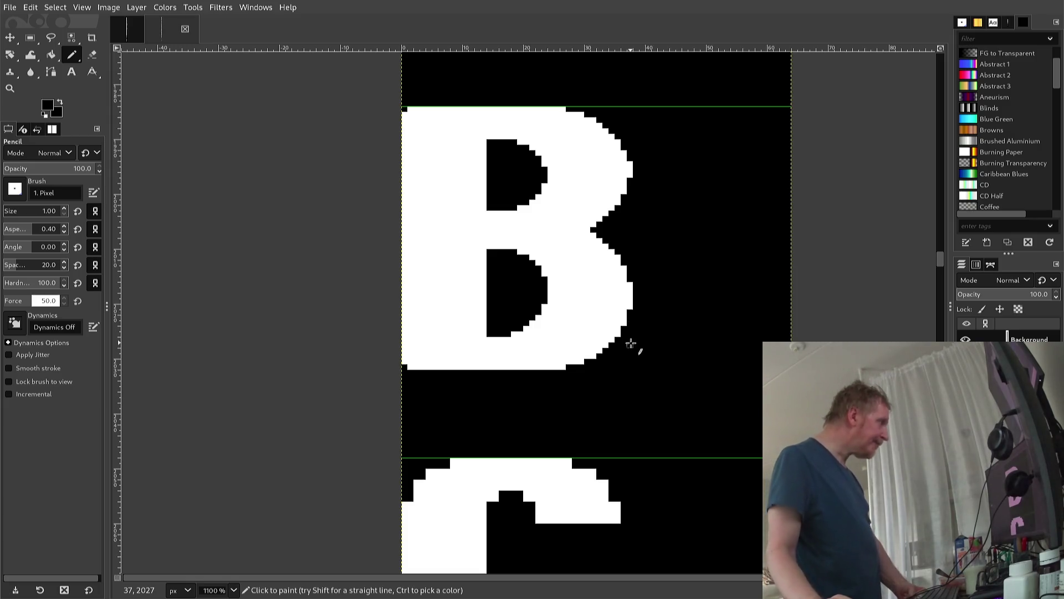
Export the image as font2.png and round the C's inner upper-left corner
scroll(637, 358, "down", 5)
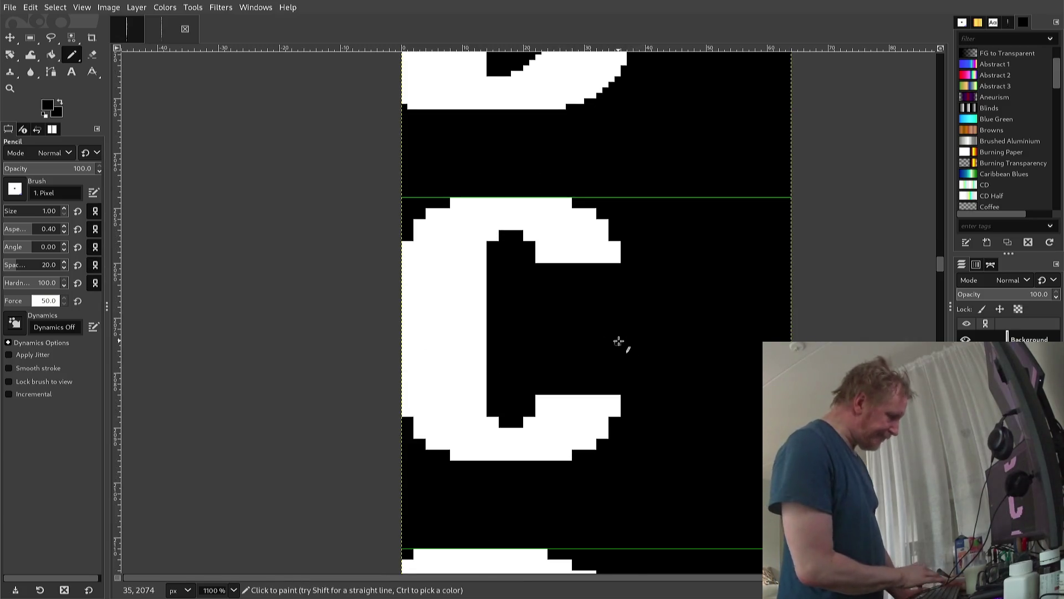
key("ctrl+e")
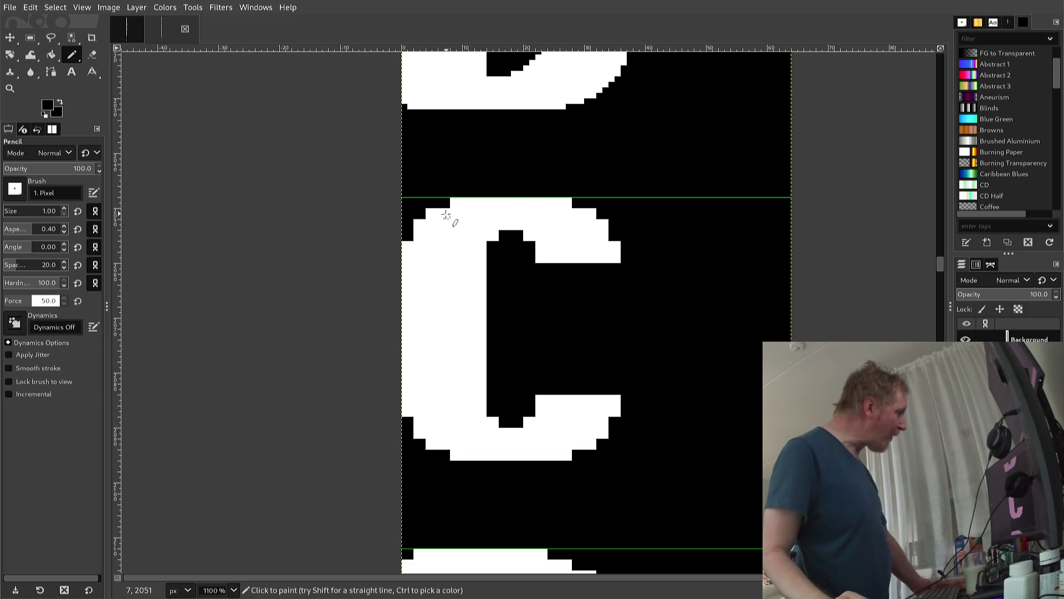
key("ctrl")
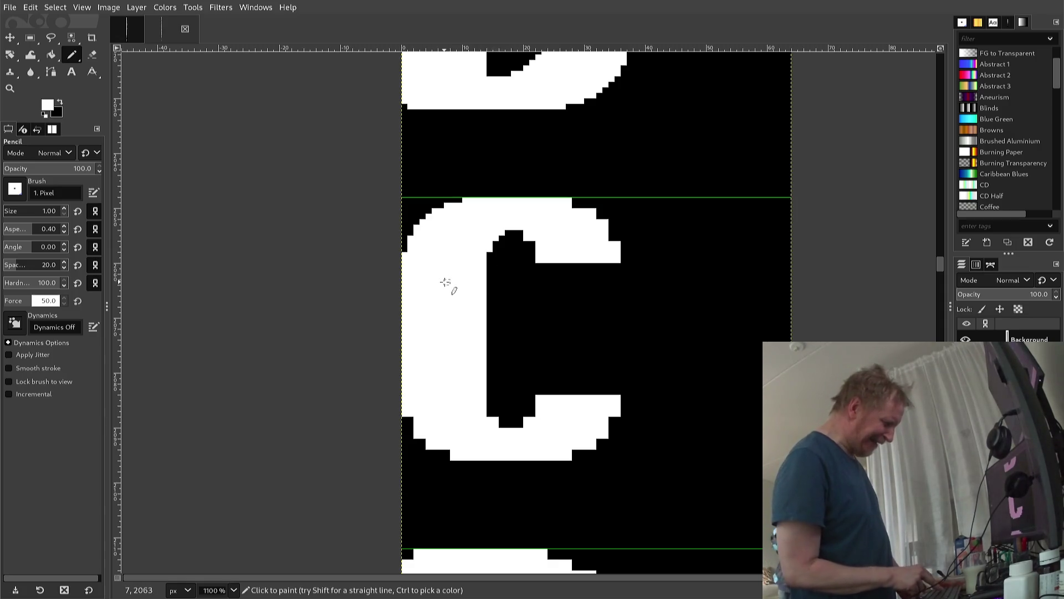
key("r")
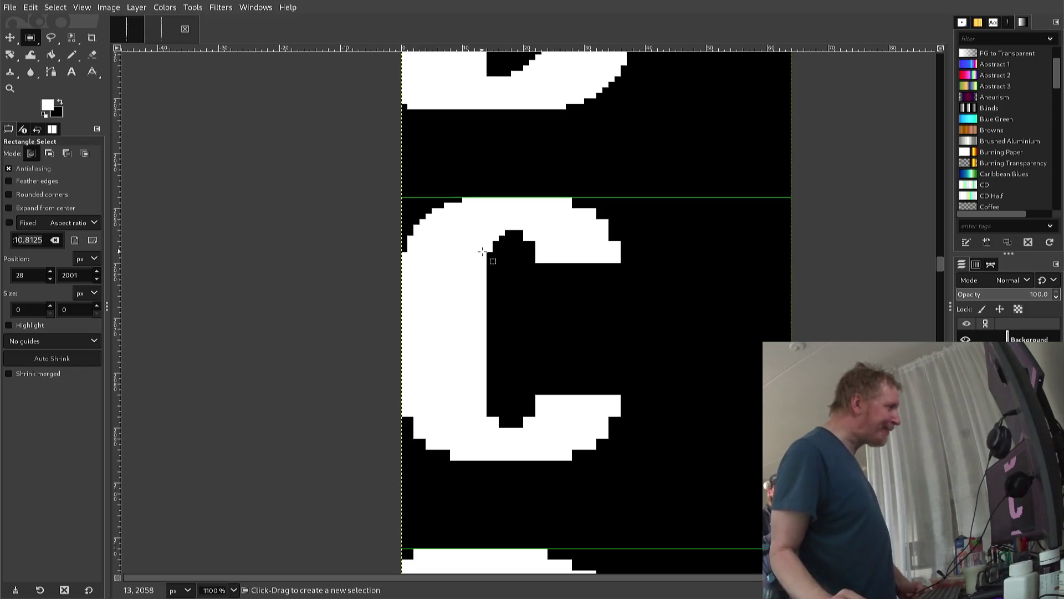
Copy the C's upper-left curve, flip it horizontally, and anchor it as the upper-right curve
left_click_drag(516, 263, 403, 197)
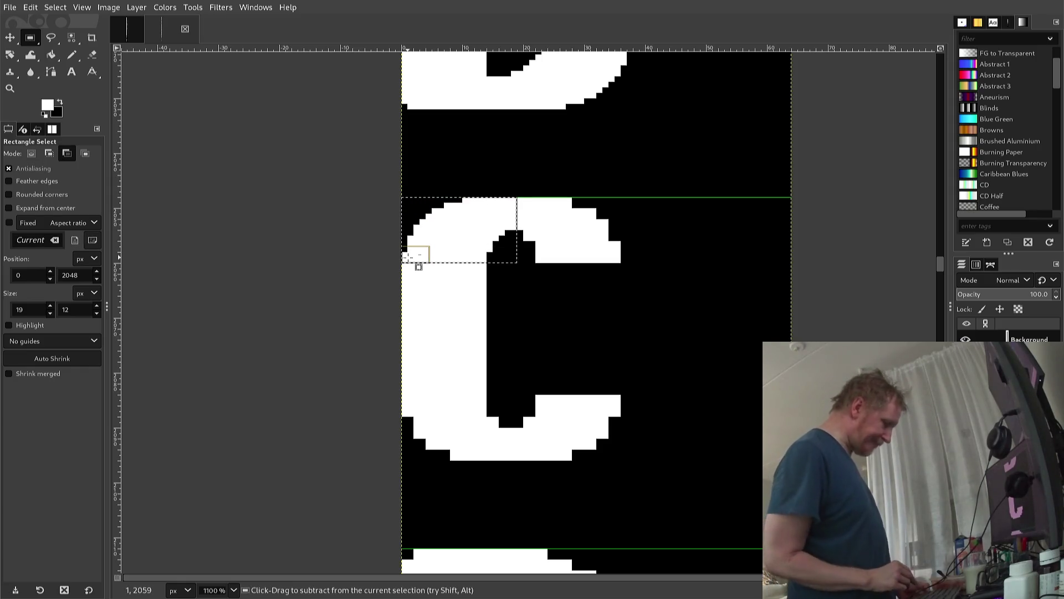
key("ctrl+c")
key("ctrl+v")
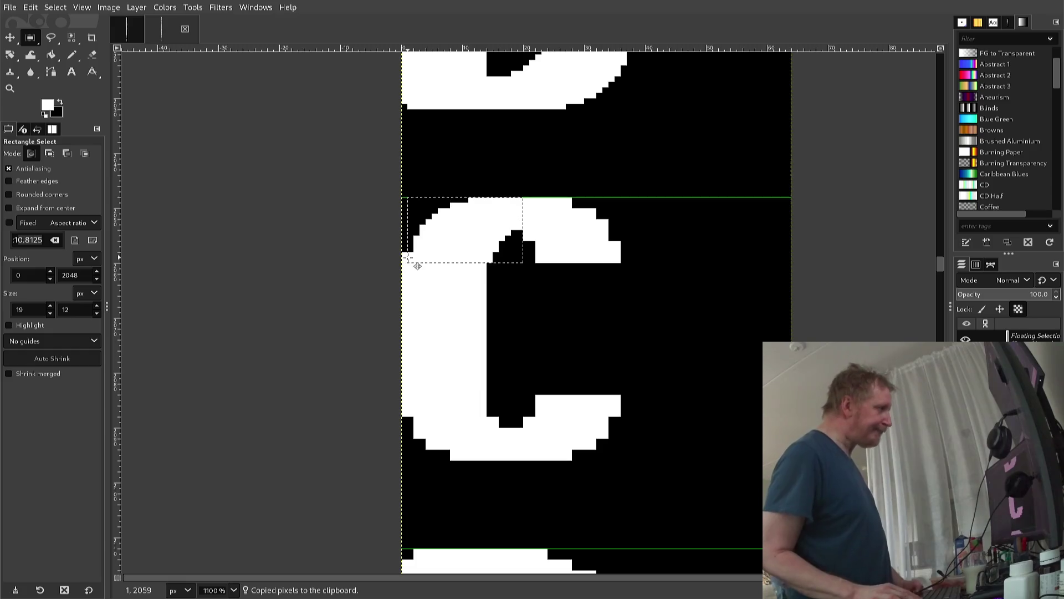
key("Right")
key("Right")
key("Right")
key("Left")
key("Left")
key("Right")
key("Right")
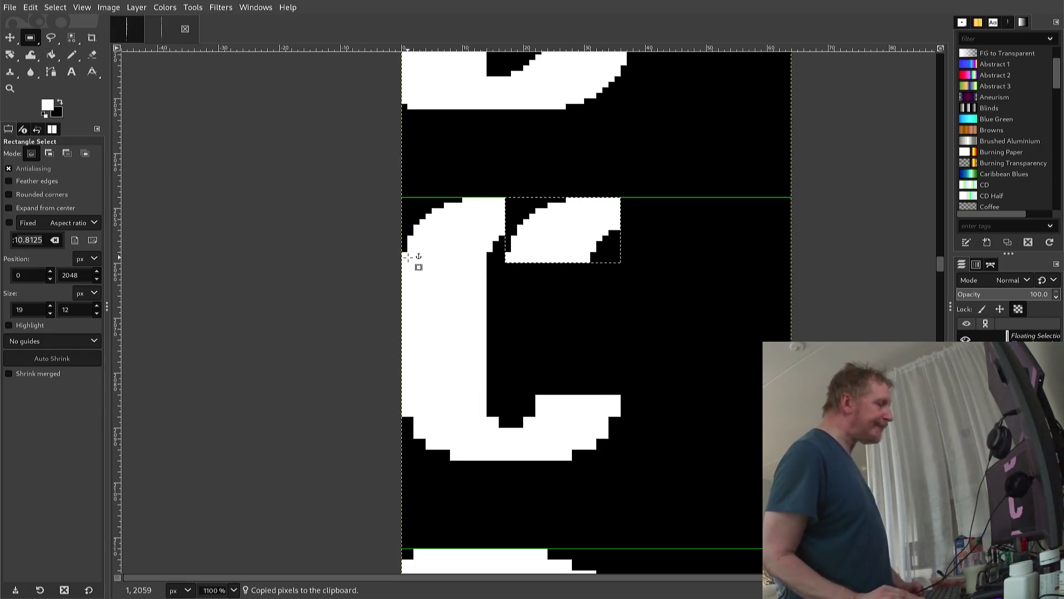
key("alt+l")
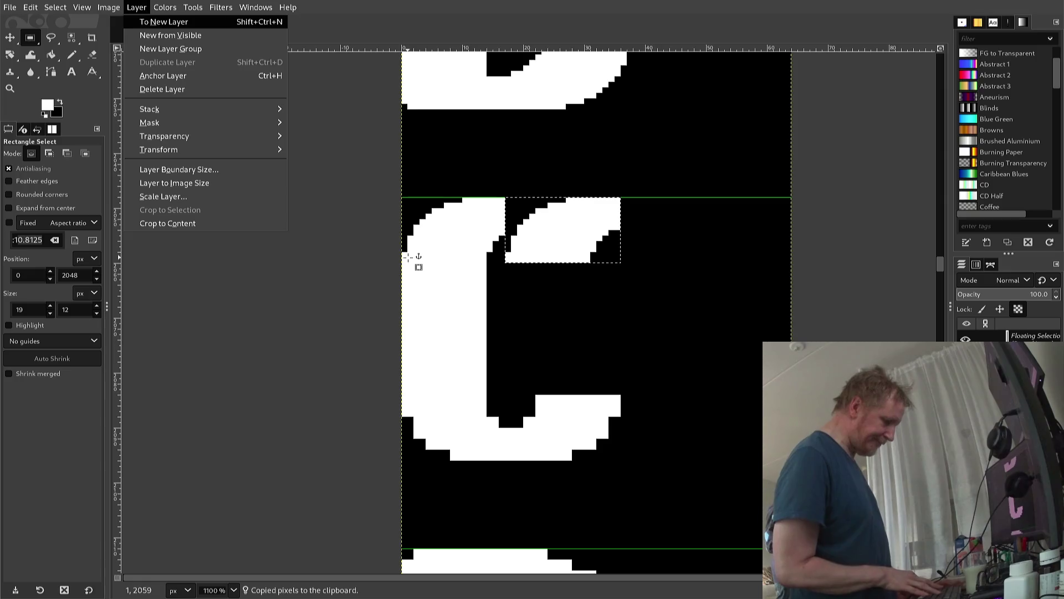
key("t")
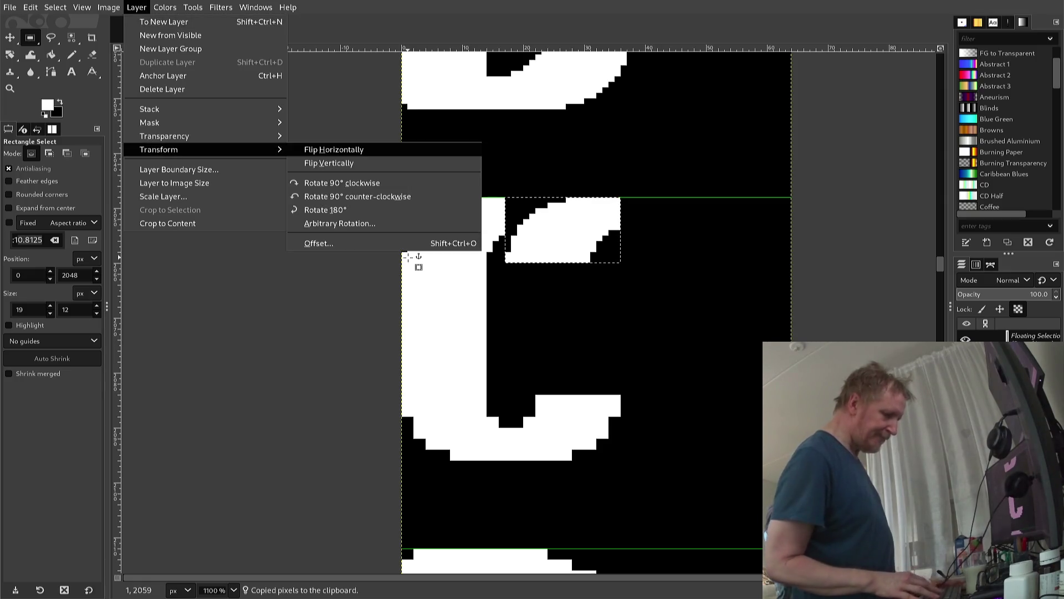
key("Return")
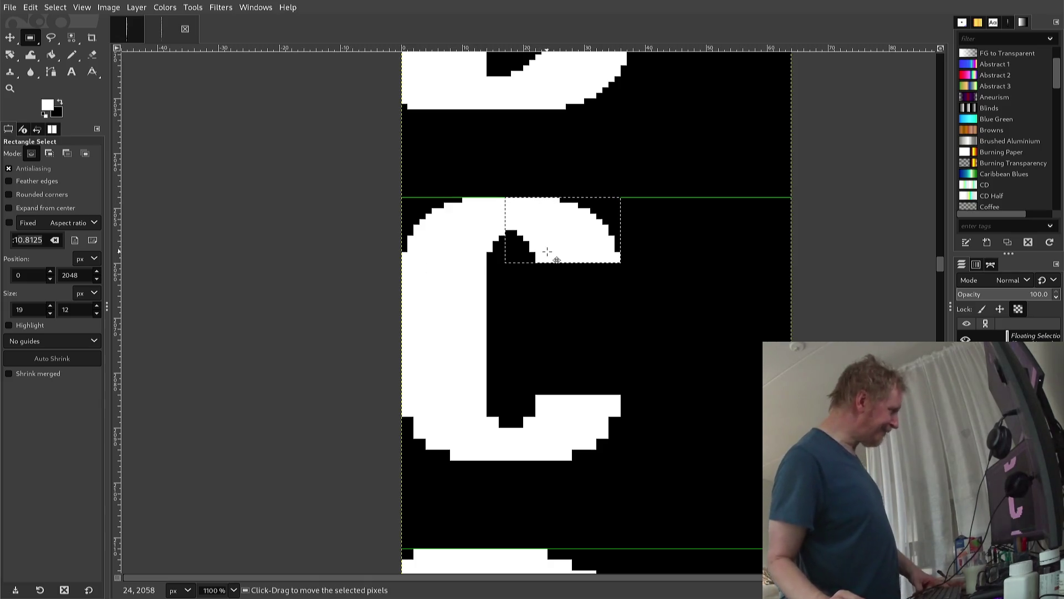
left_click(539, 274)
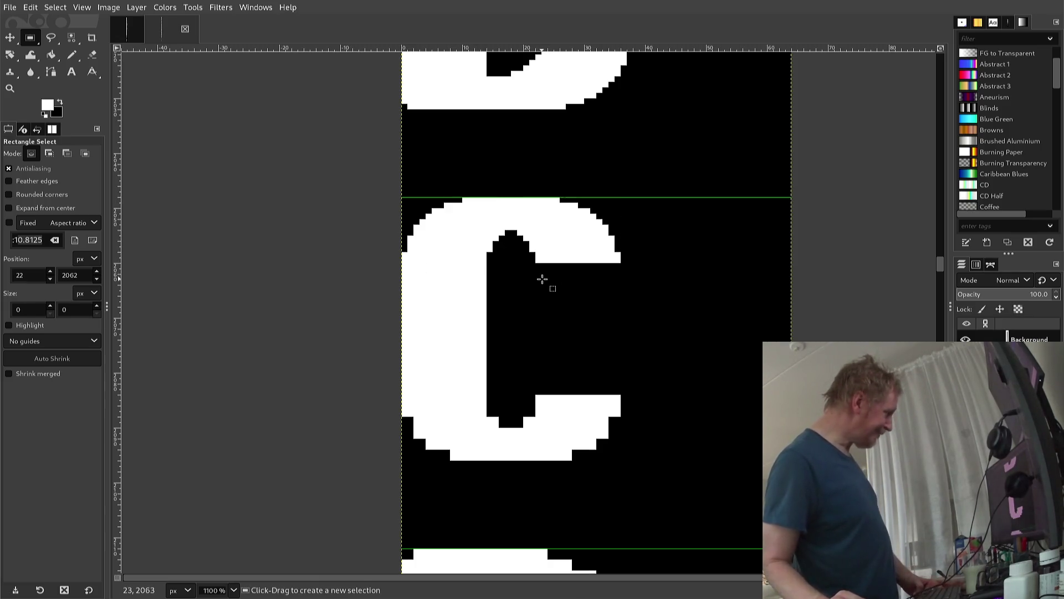
key("n")
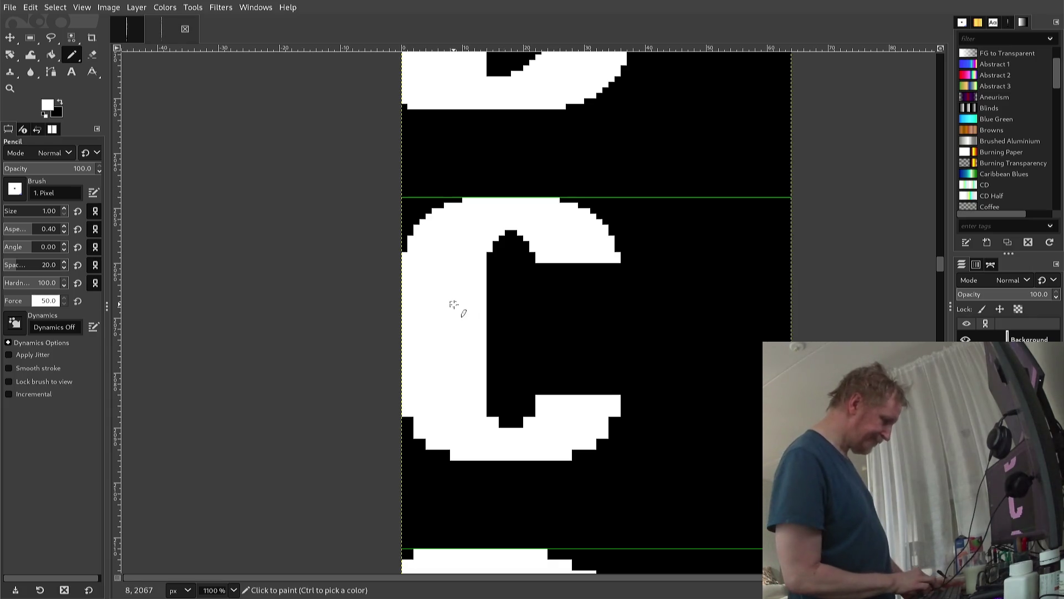
Copy the C's upper-right curve and anchor it shifted two pixels right
key("r")
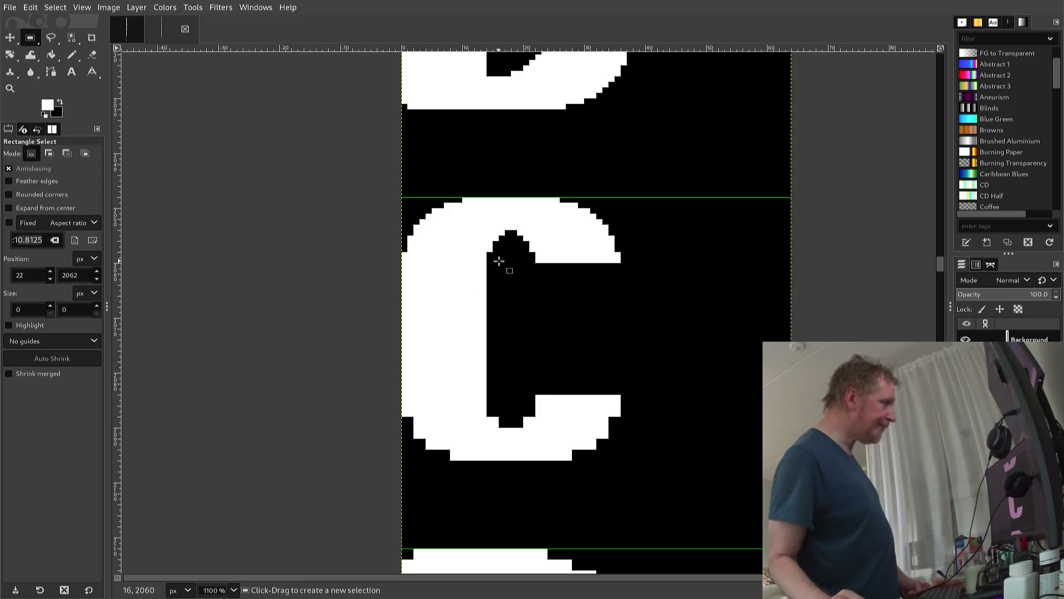
left_click_drag(505, 262, 632, 198)
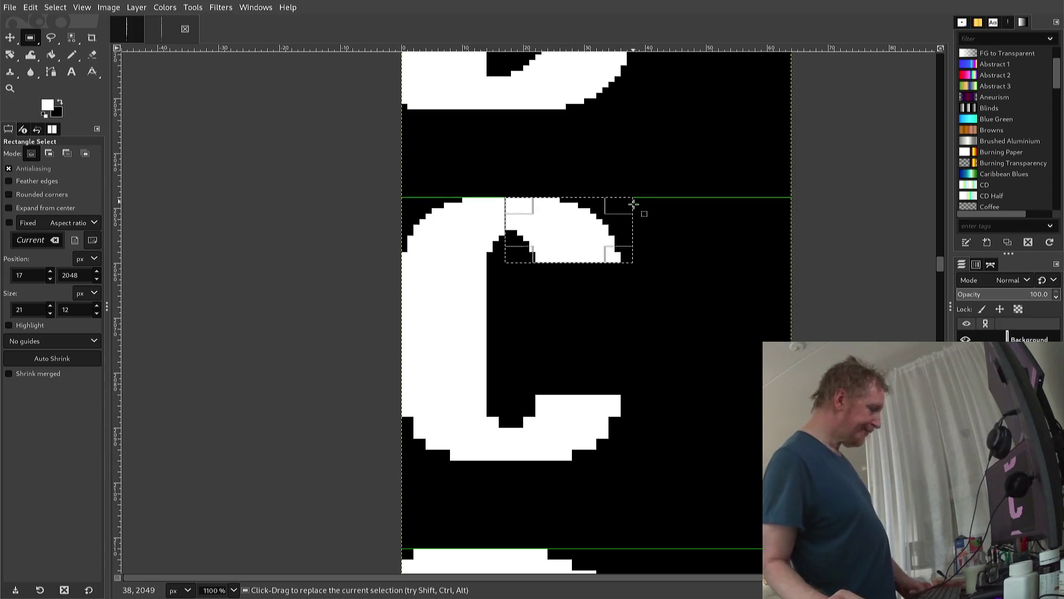
key("ctrl+c")
key("ctrl+v")
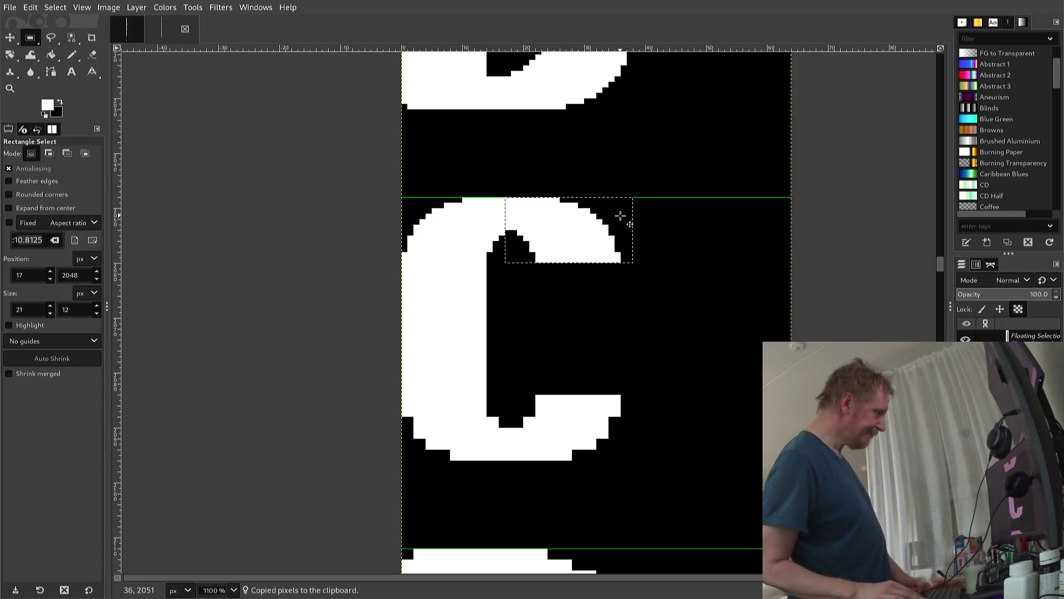
key("Right")
key("Right")
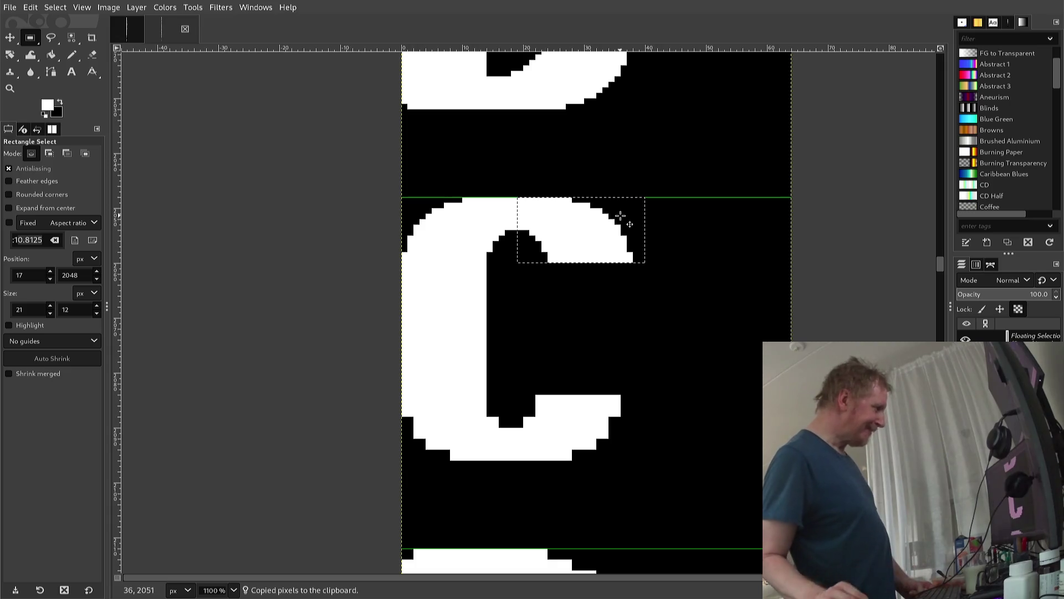
left_click(671, 227)
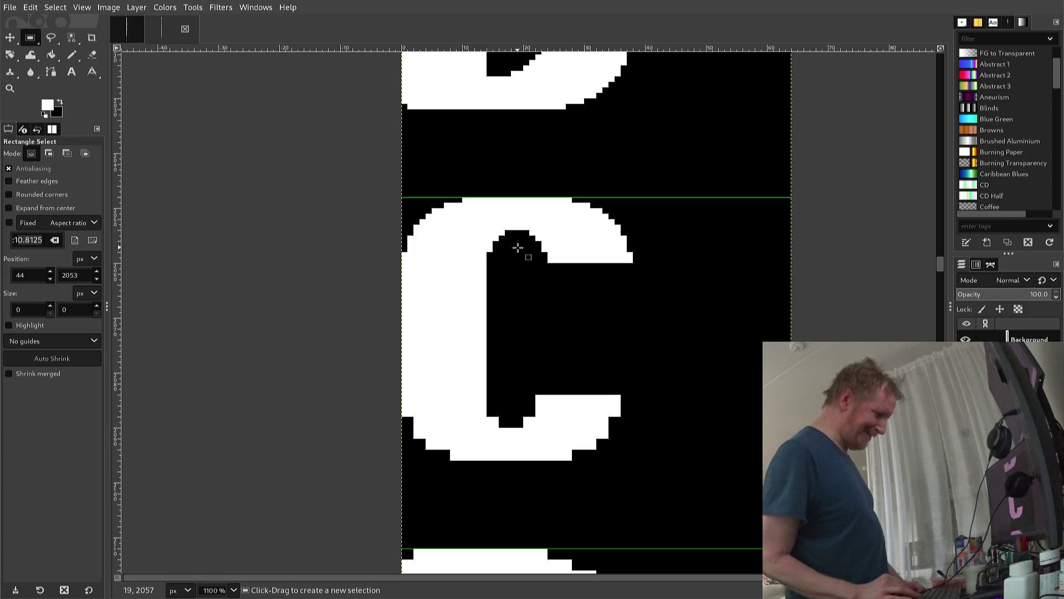
key("n")
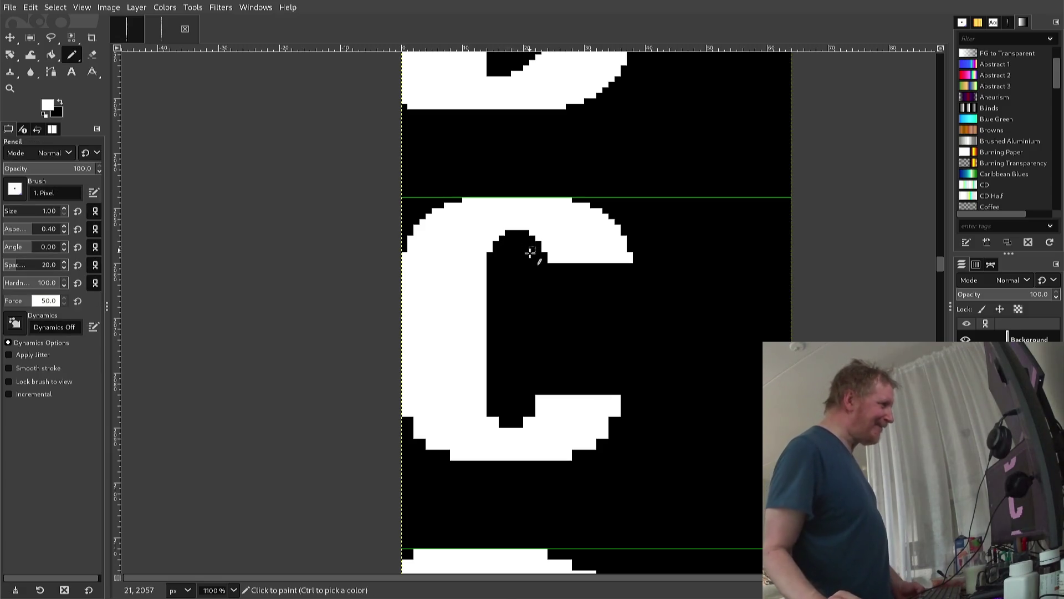
Draw a straight white pixel row under the C's upper arm terminal
left_click(551, 267)
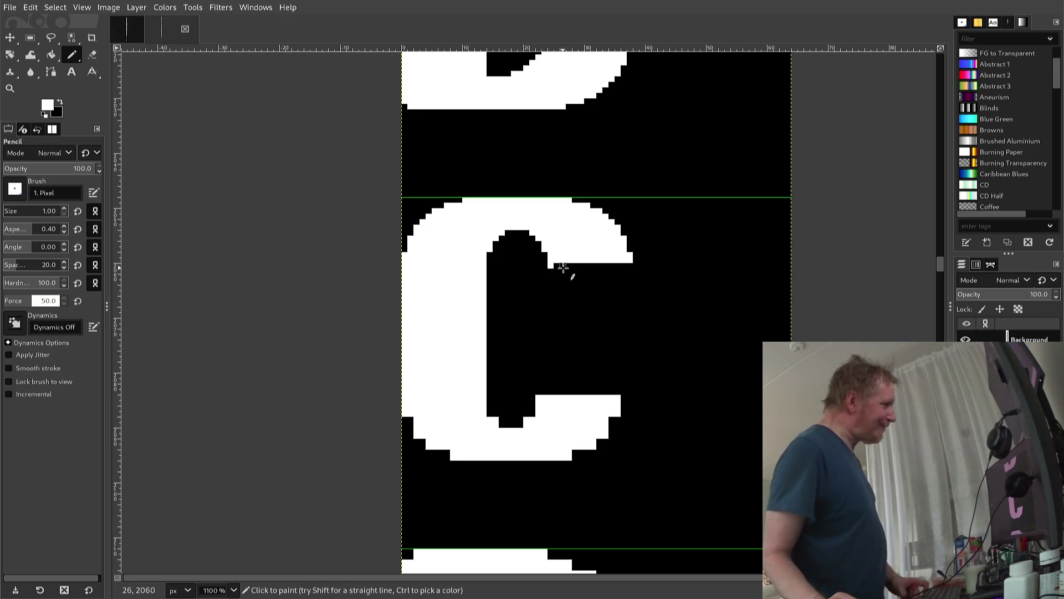
key("shift")
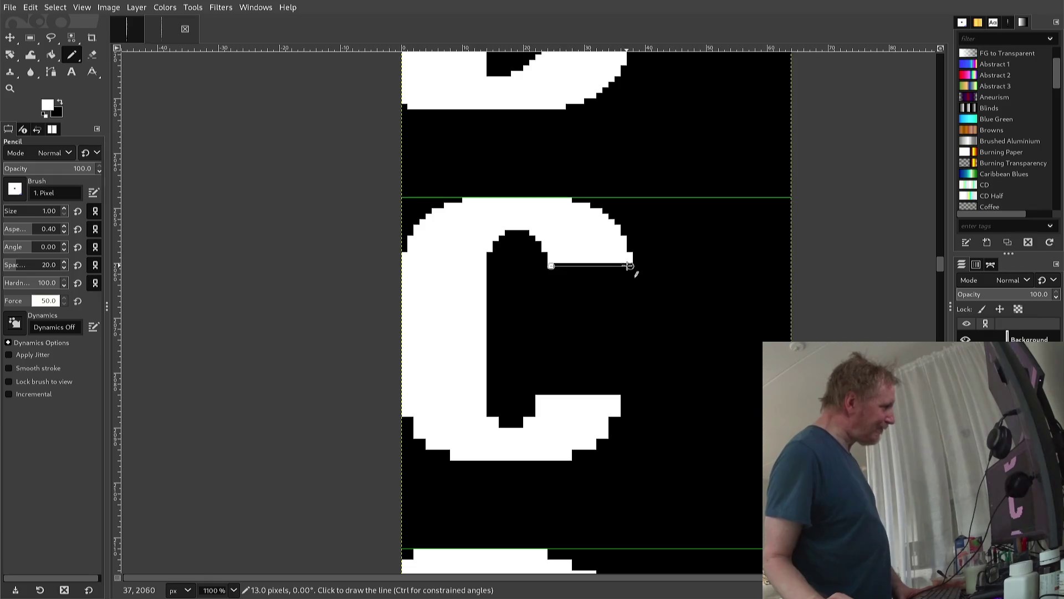
left_click(630, 266)
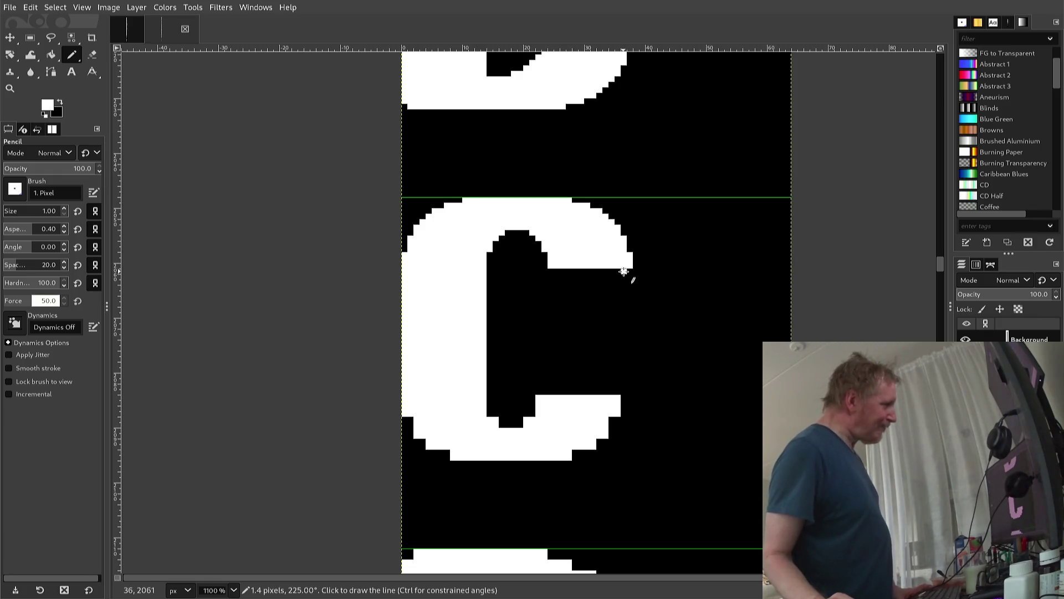
key("shift")
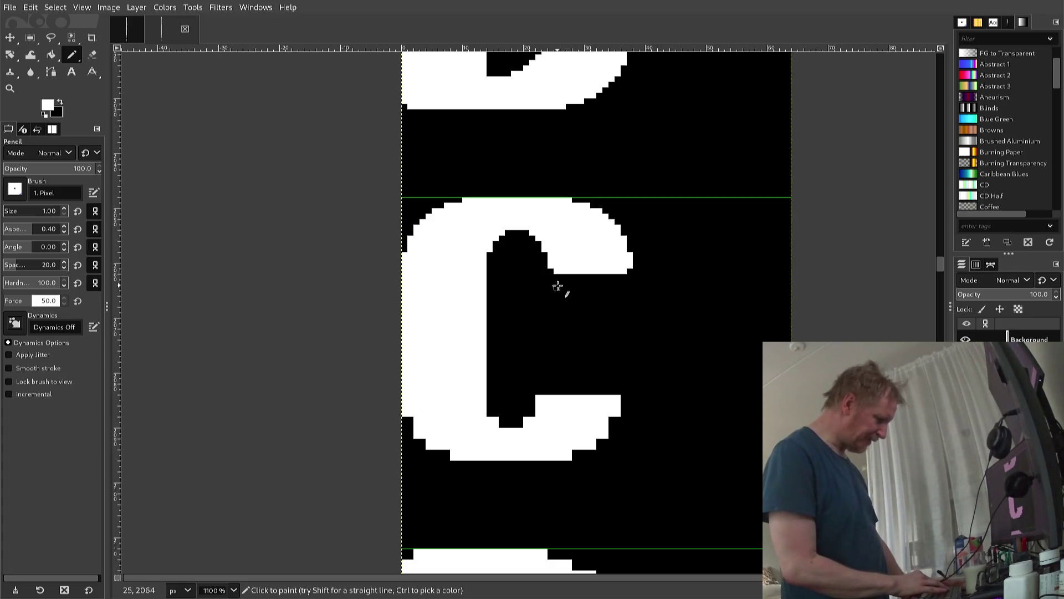
key("r")
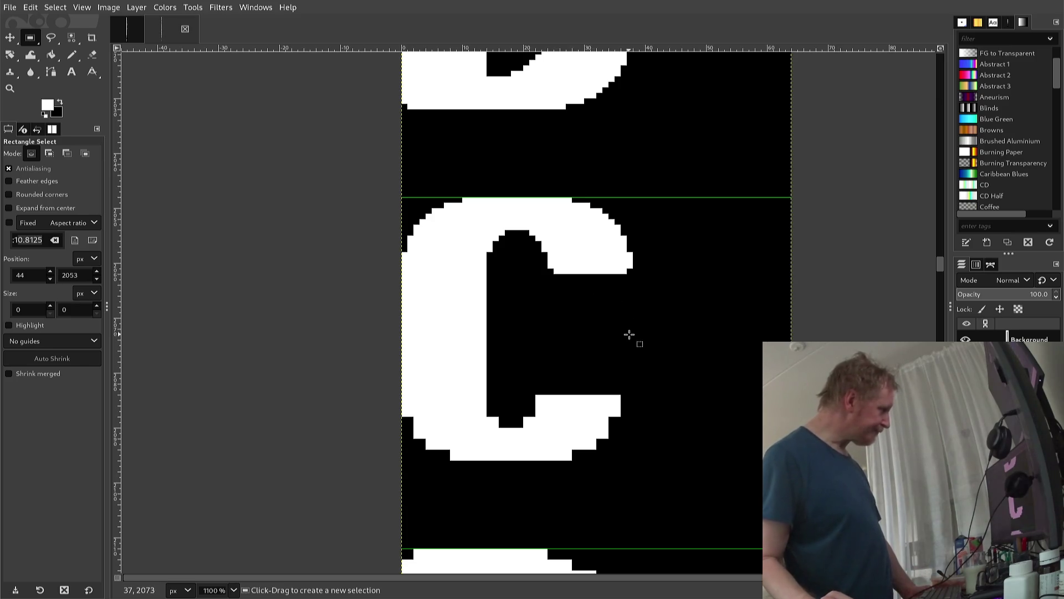
Copy the C's top half and paste it, moving the copy down toward the bottom
left_click_drag(637, 340, 384, 198)
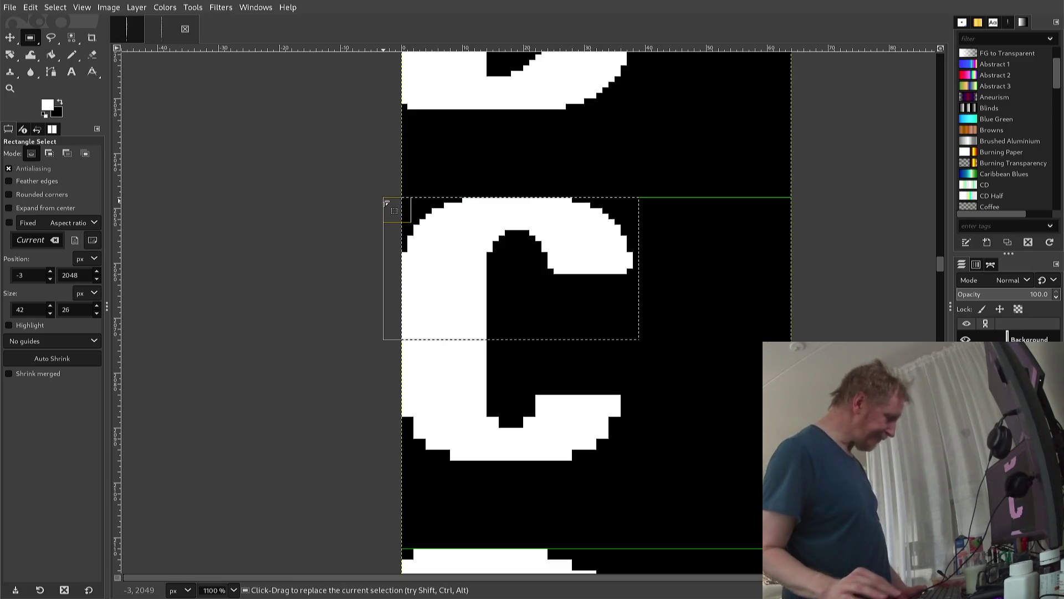
key("ctrl+c")
key("ctrl+v")
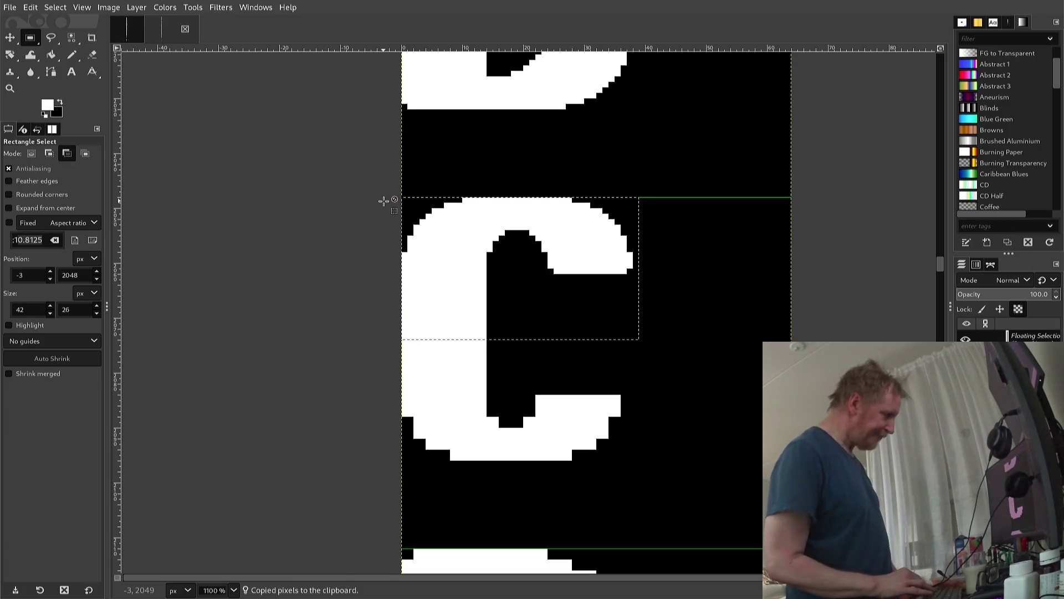
key("Down")
key("Down")
key("Down")
key("Down")
key("Down")
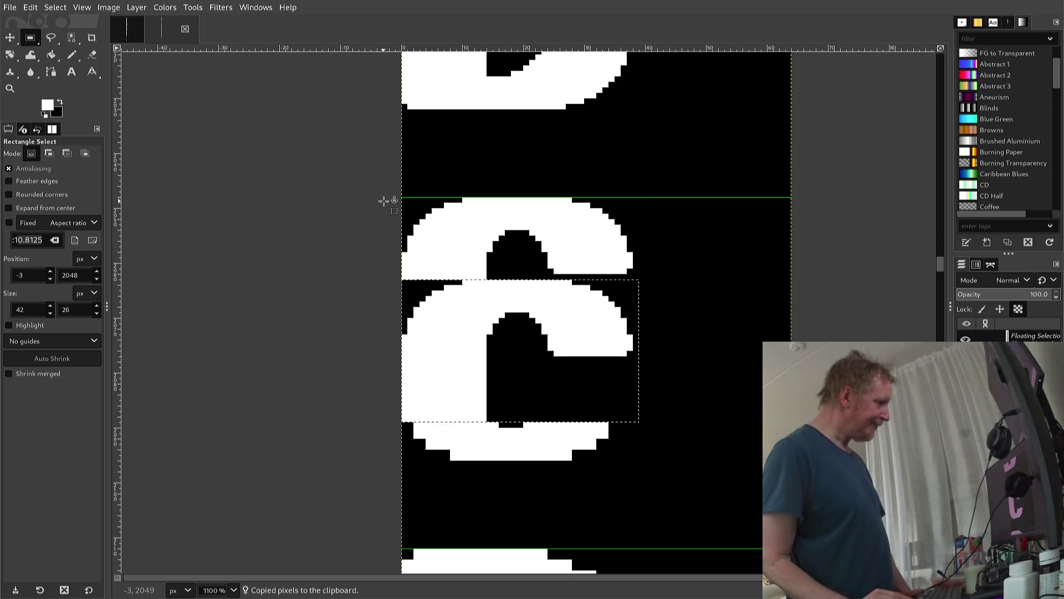
key("Down")
key("Down")
key("Down")
key("Down")
Flip the pasted copy vertically, after undoing an accidental whole-image flip
key("ctrl")
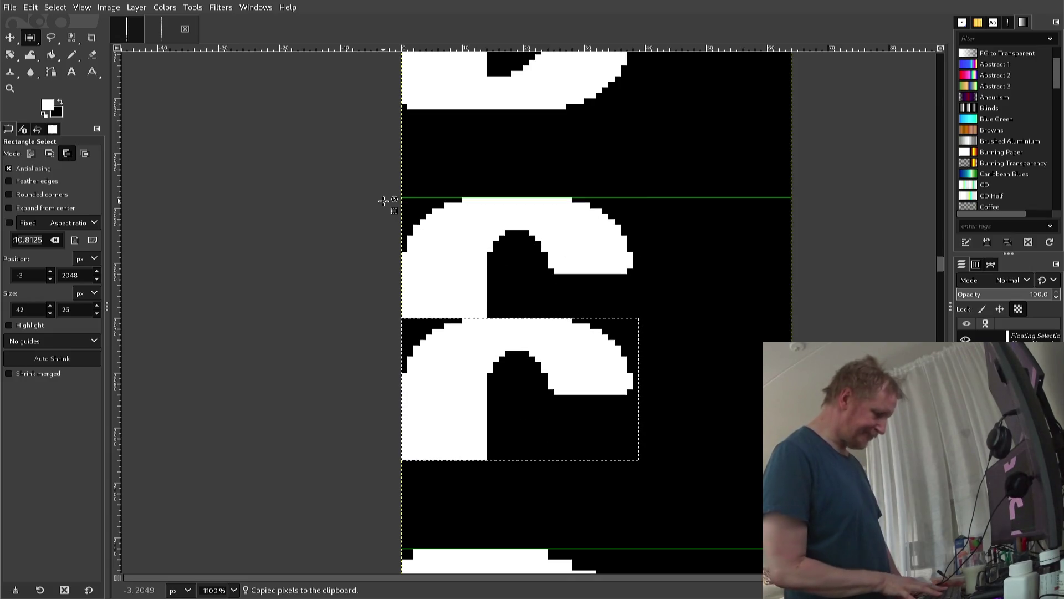
key("alt+i")
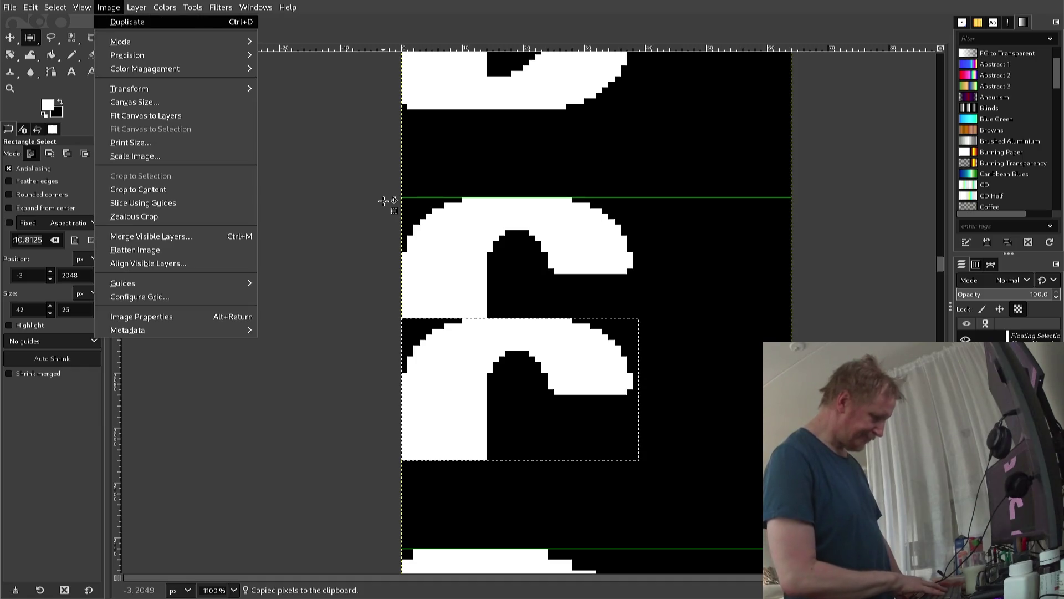
key("t")
key("Down")
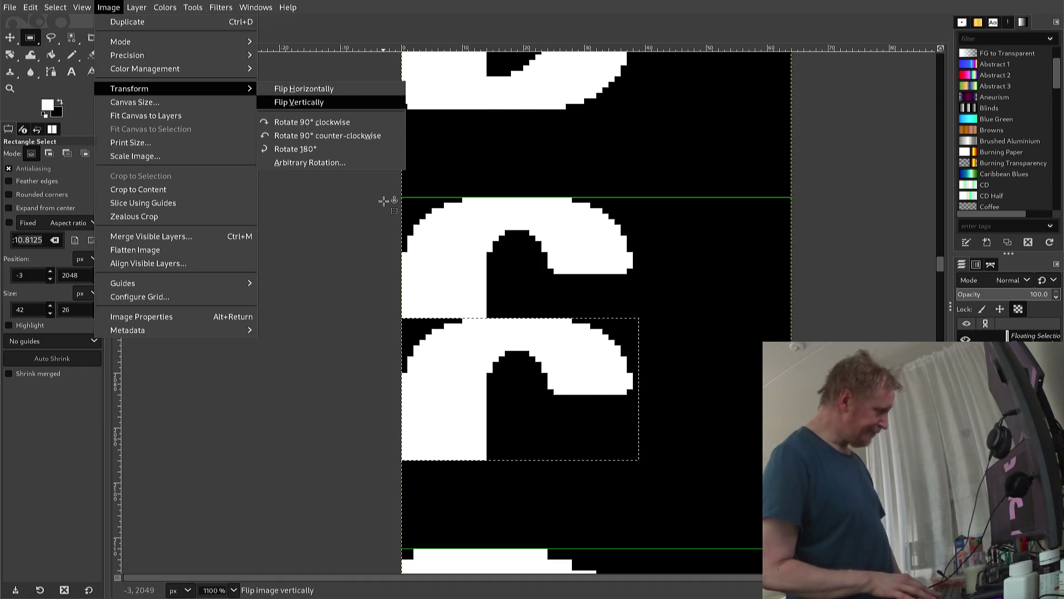
key("Return")
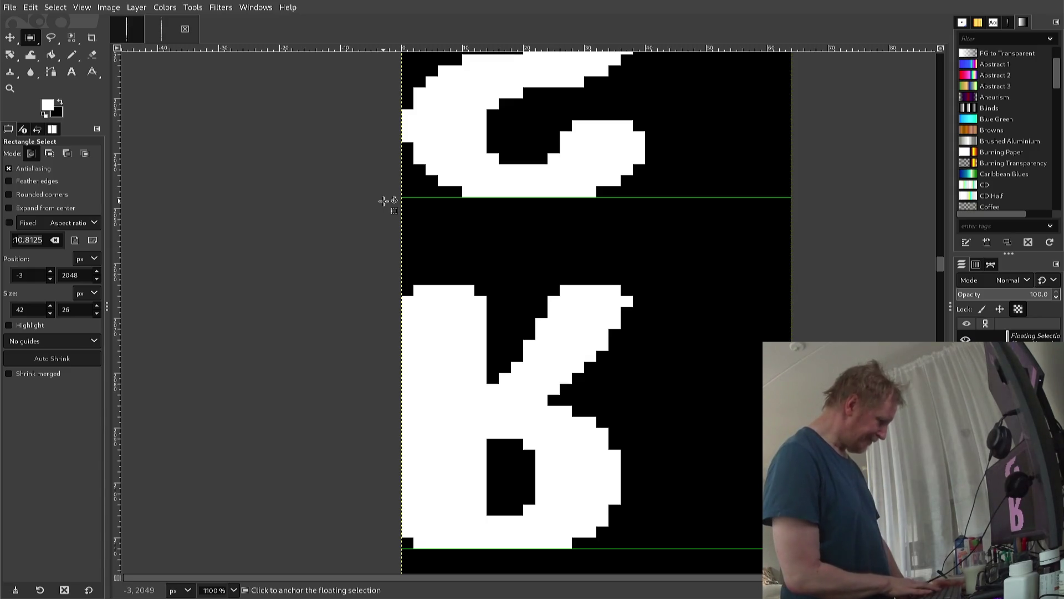
key("ctrl")
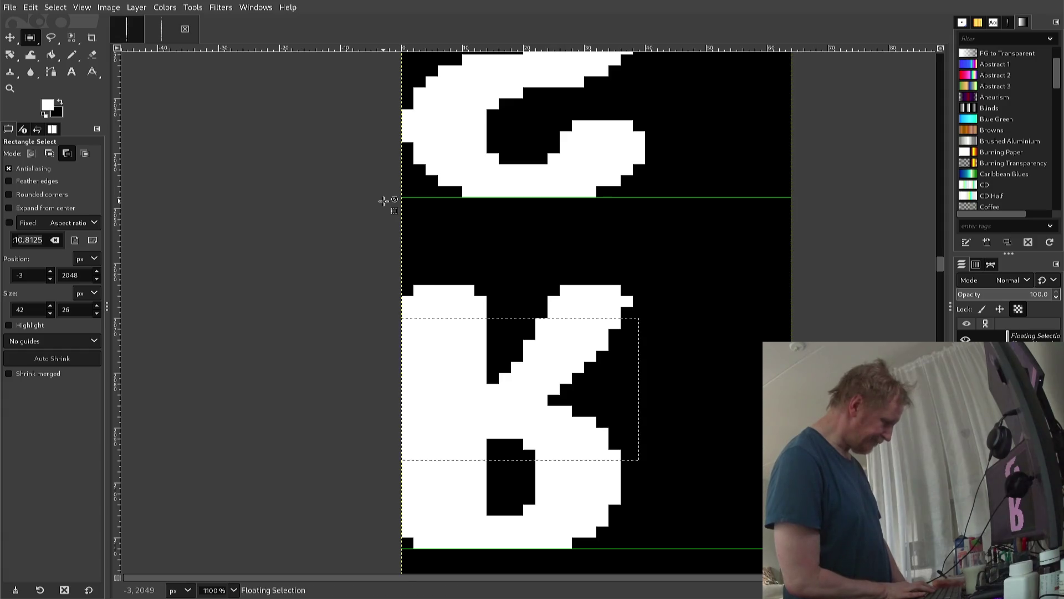
key("ctrl+z")
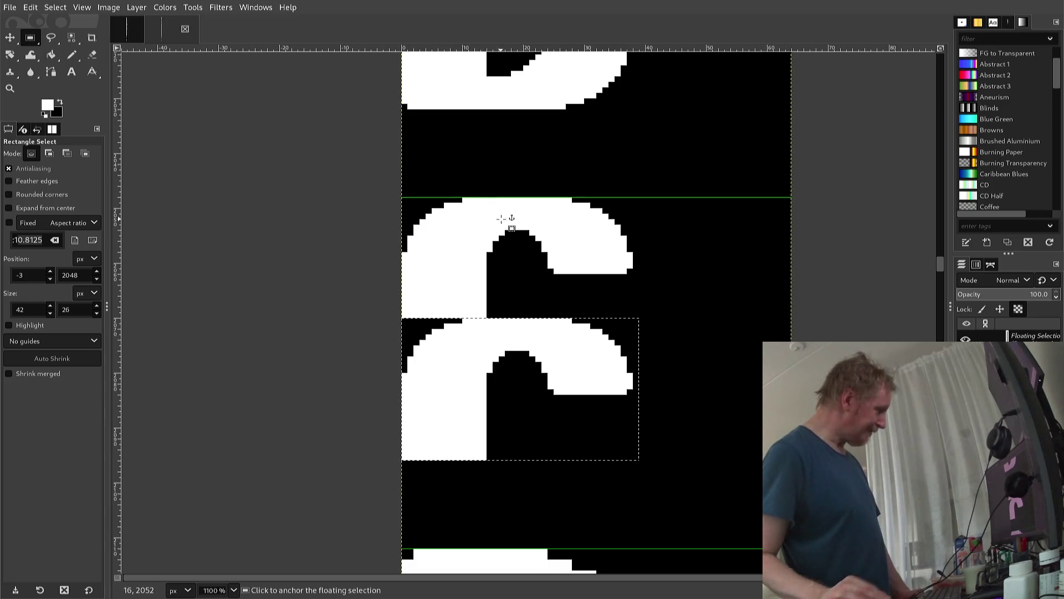
key("alt+l")
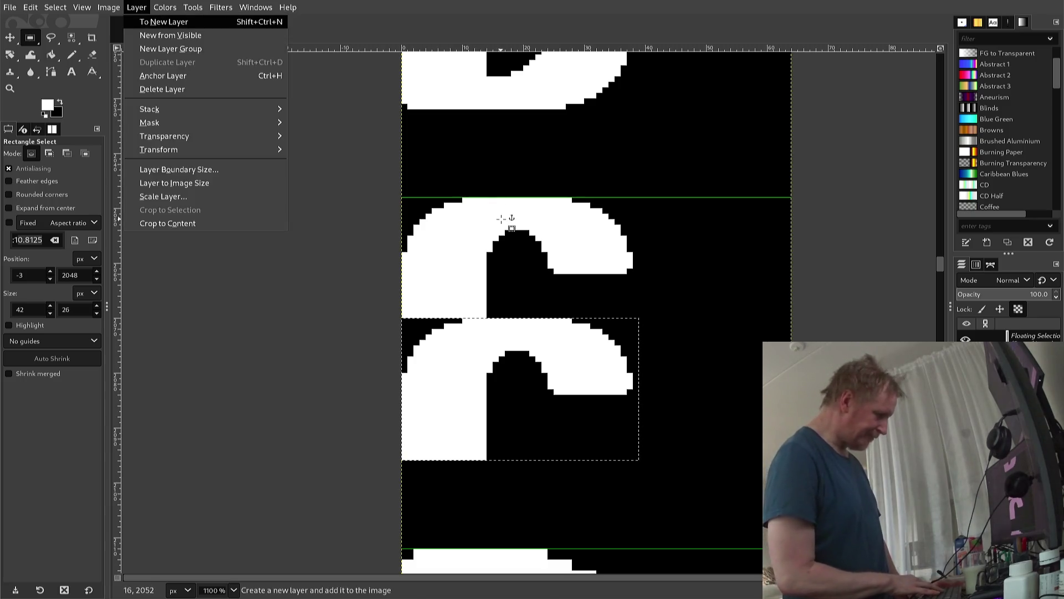
key("t")
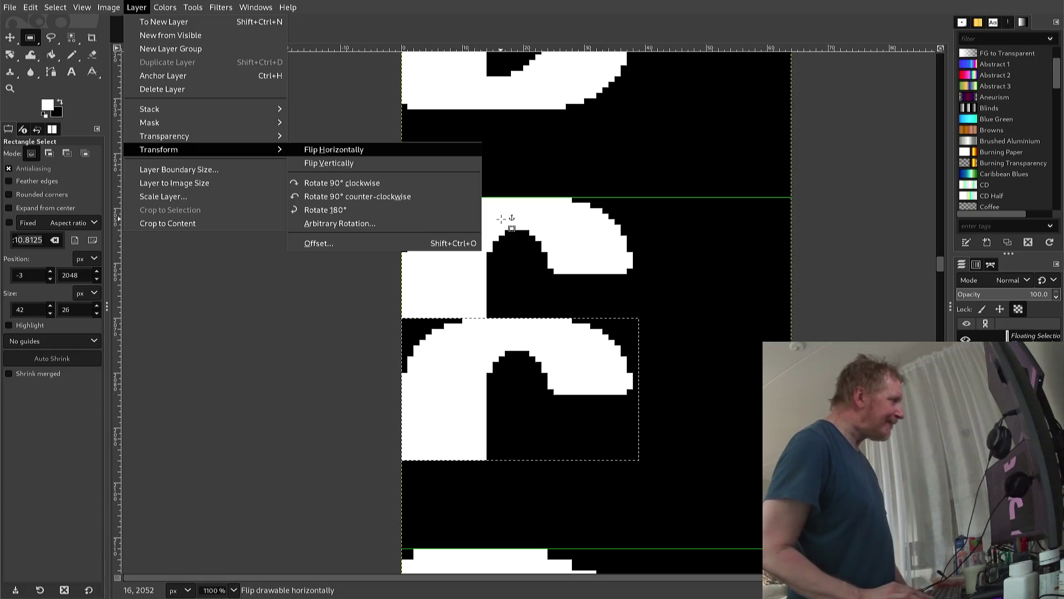
key("Down")
key("Return")
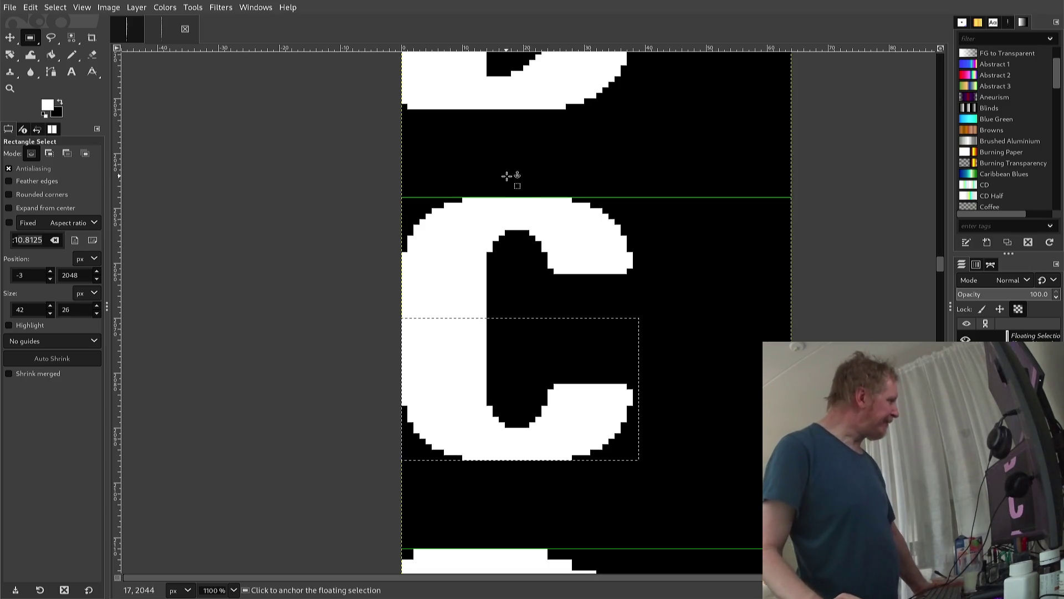
Anchor the flipped copy onto the C and scroll down to the D
left_click(464, 192)
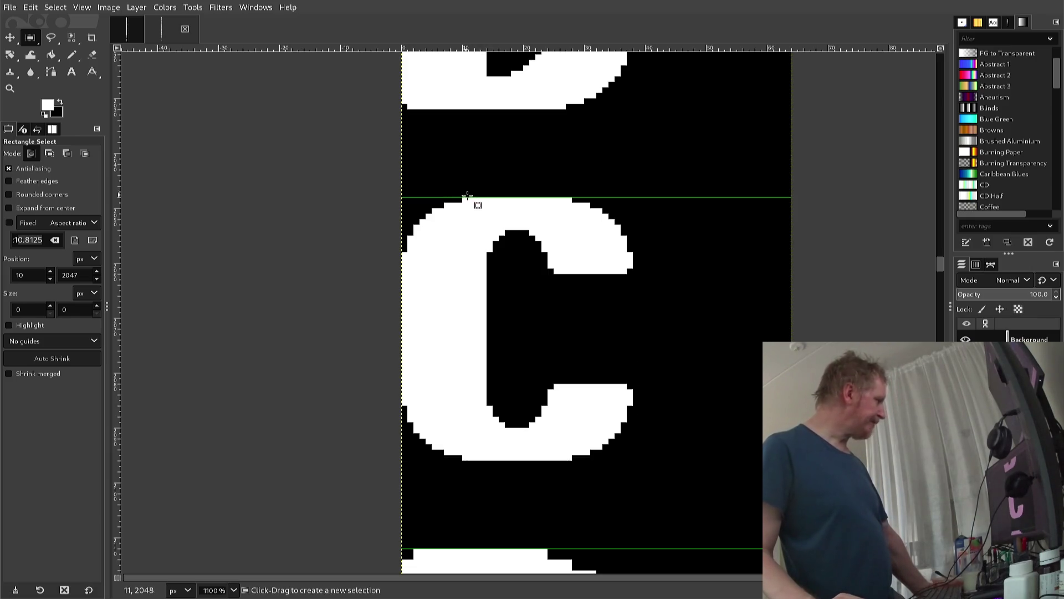
scroll(493, 210, "down", 2)
scroll(493, 216, "down", 2)
scroll(496, 219, "up", 2)
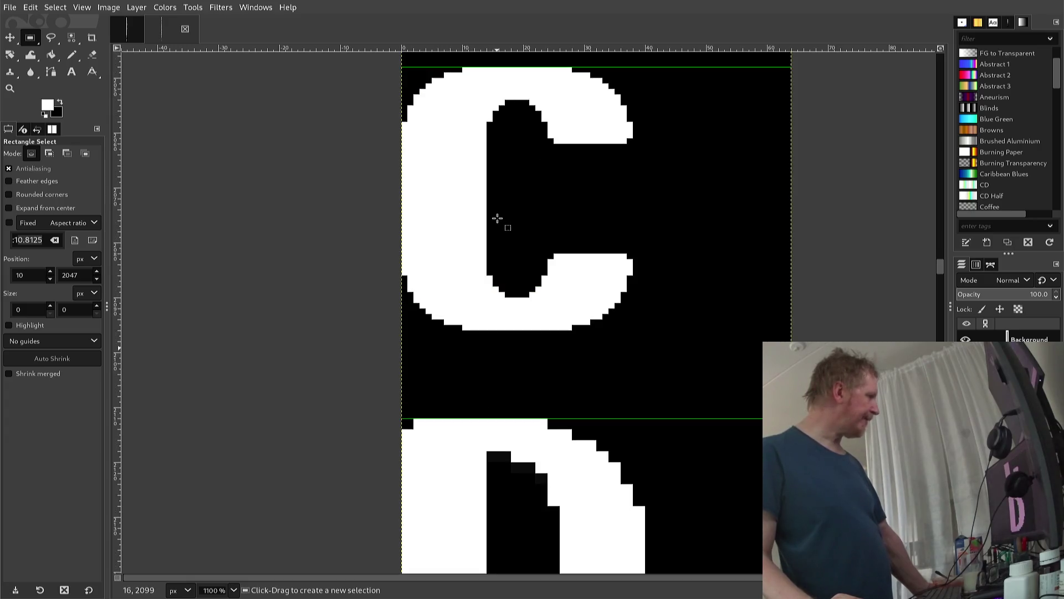
scroll(497, 222, "down", 2)
scroll(497, 223, "up", 2)
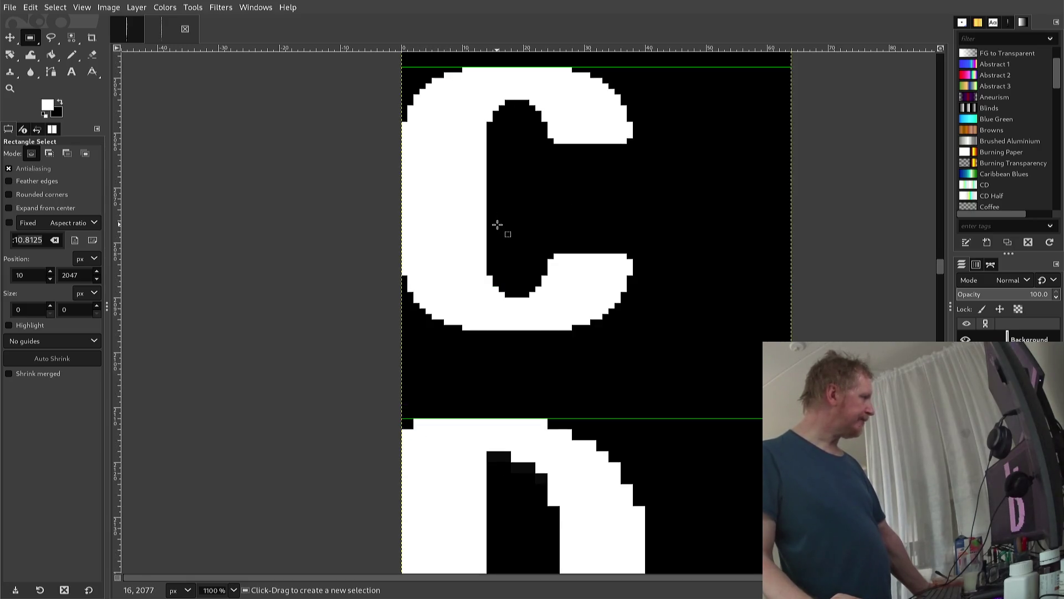
scroll(497, 224, "down", 2)
scroll(497, 225, "up", 2)
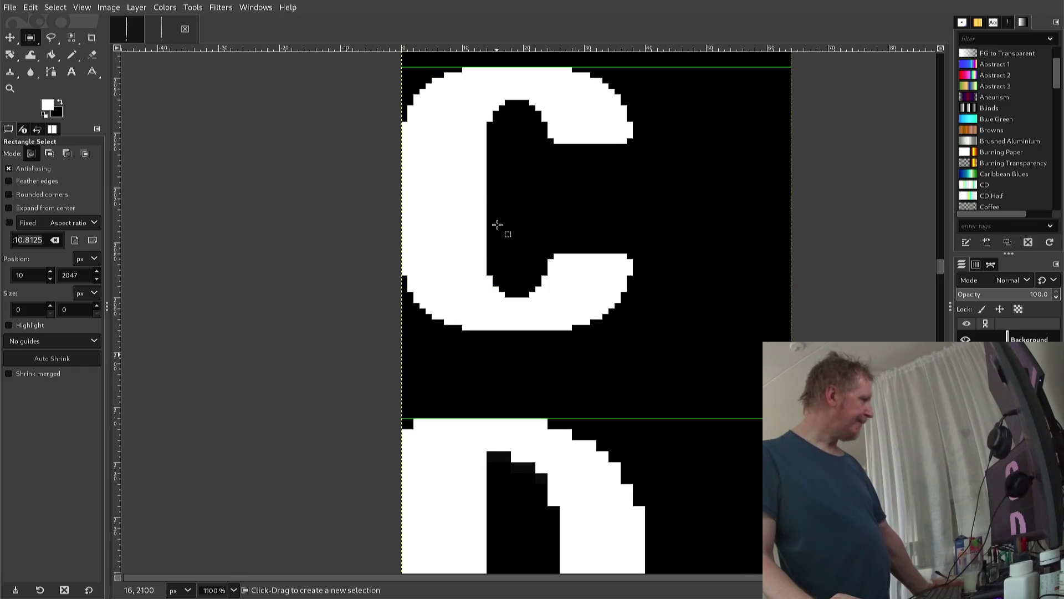
scroll(497, 225, "down", 2)
scroll(497, 228, "up", 2)
scroll(497, 228, "down", 2)
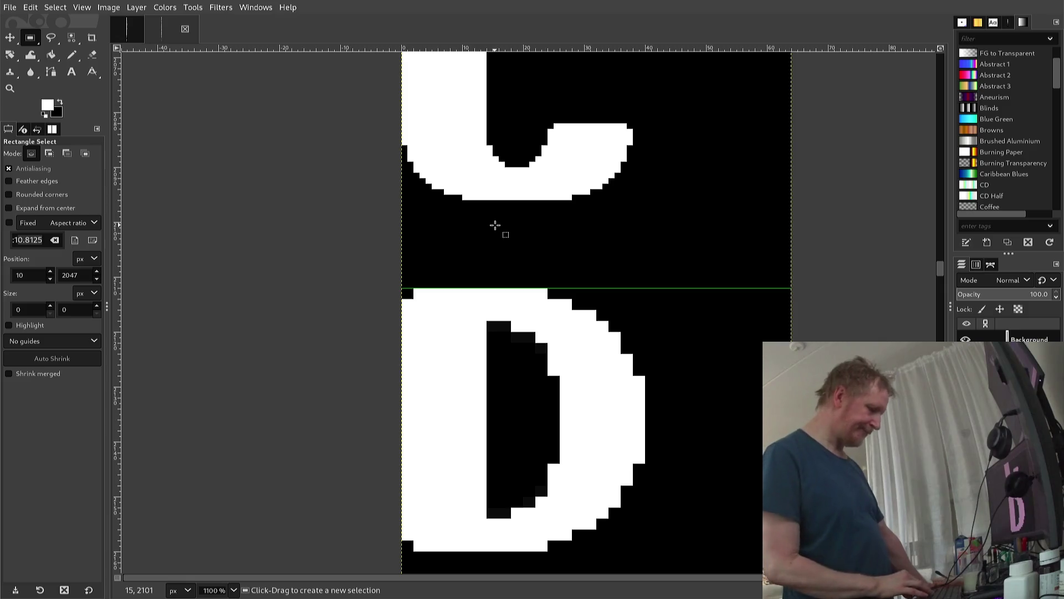
Fix the D's top-left corner and inner counter pixels, alternating white and black
key("n")
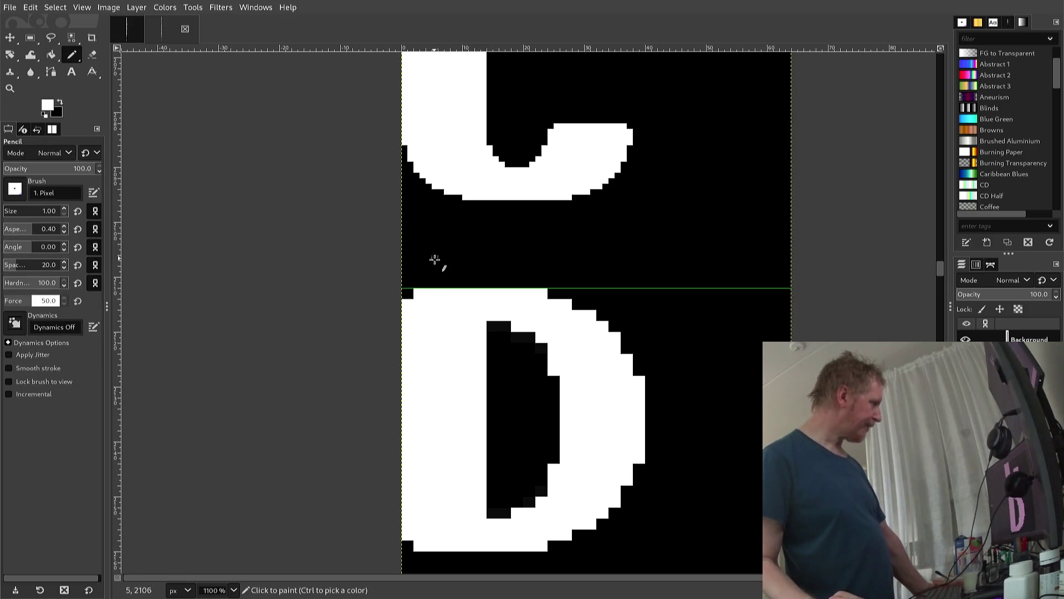
left_click(407, 295)
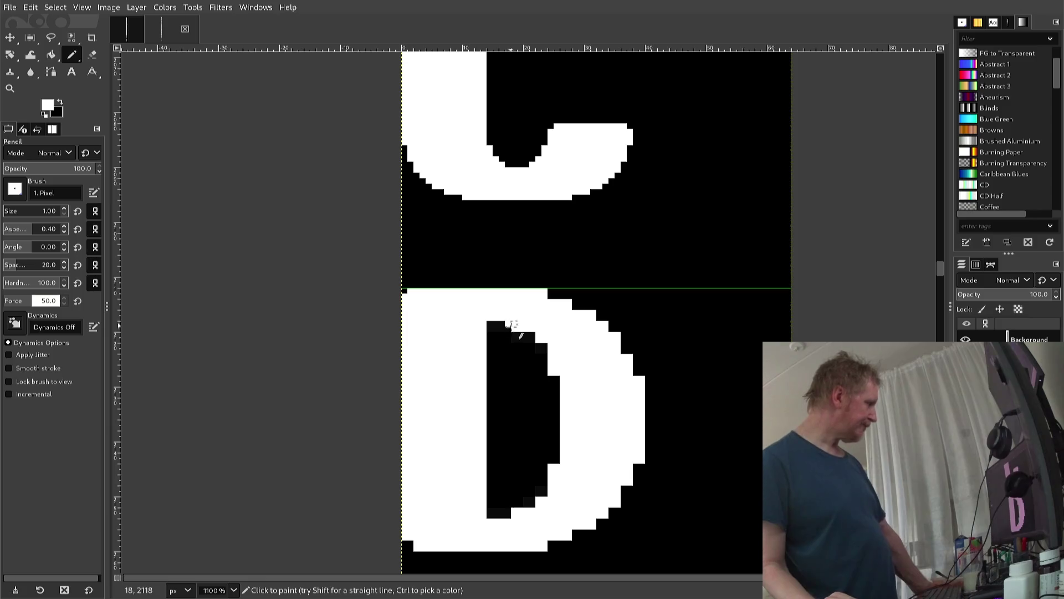
left_click(511, 332, "ctrl")
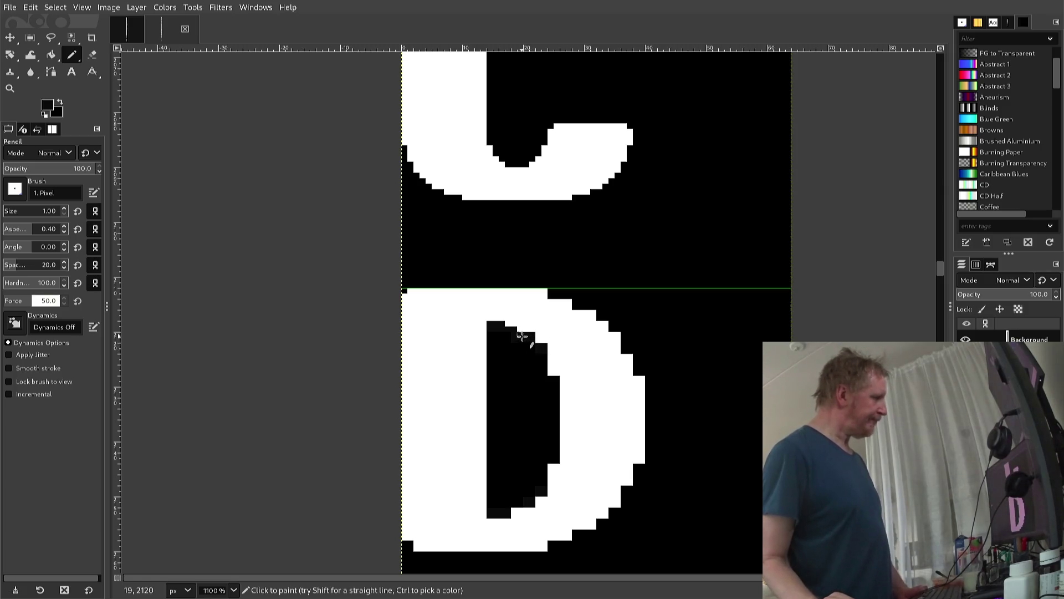
left_click(527, 328, "ctrl")
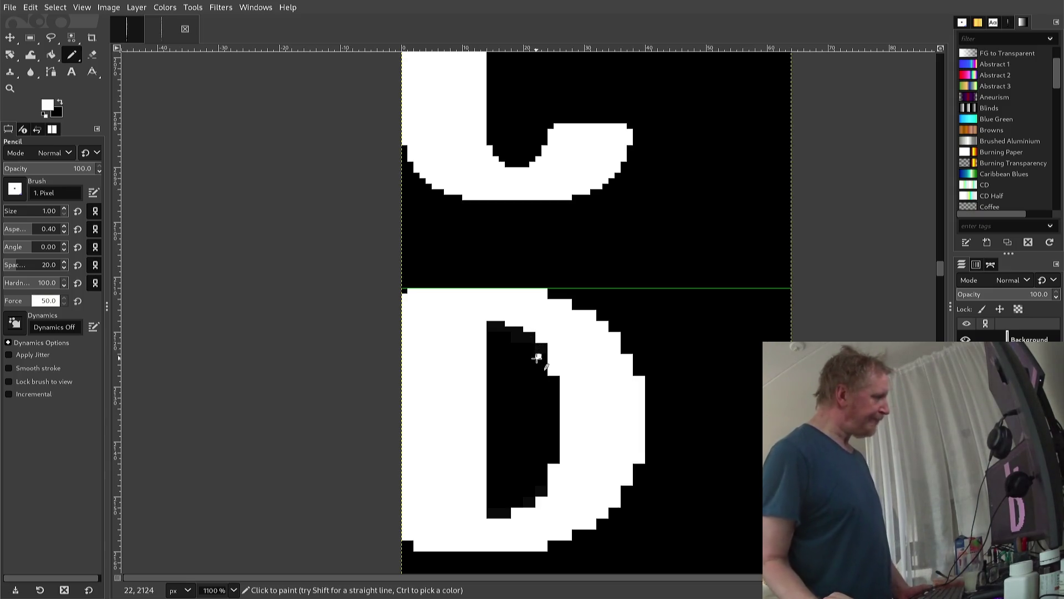
left_click(538, 356, "ctrl")
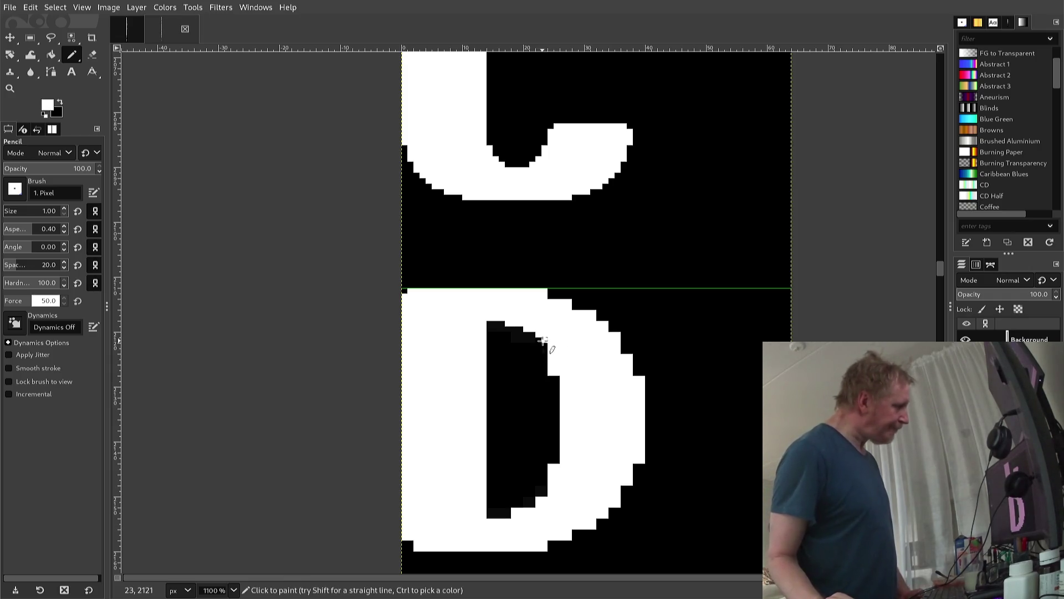
left_click(551, 376, "ctrl")
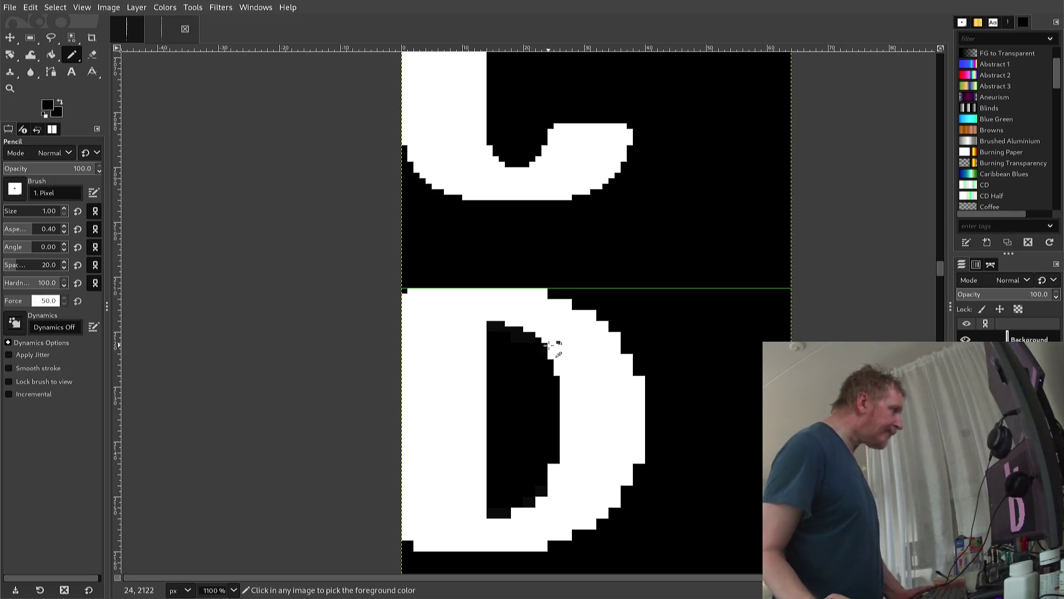
left_click(550, 344, "ctrl")
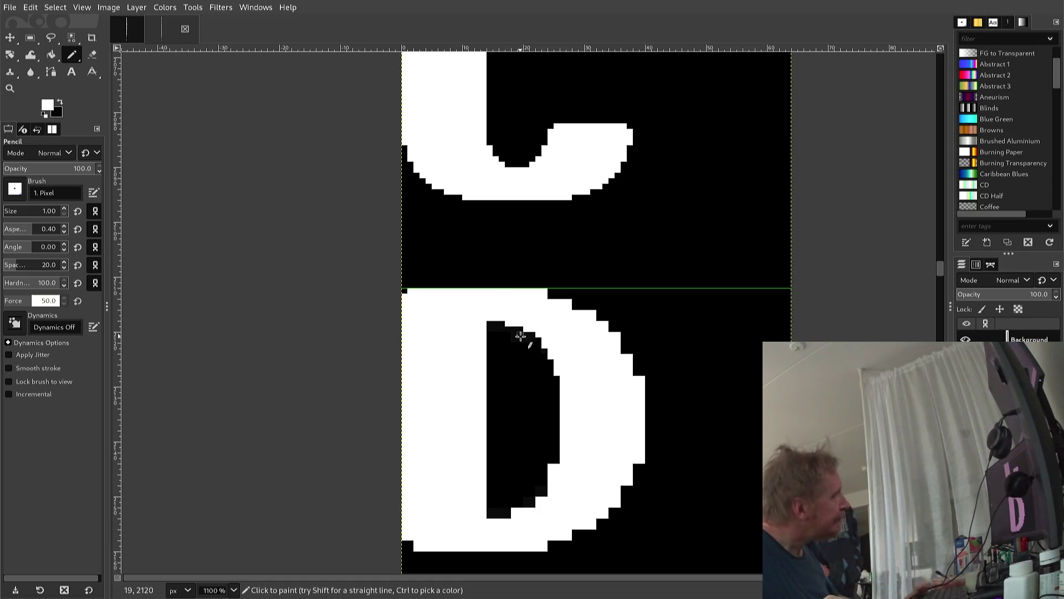
key("ctrl")
Pencil a black pixel atop the D's inner opening, then switch the paint colour back to white
left_click(521, 336, "ctrl")
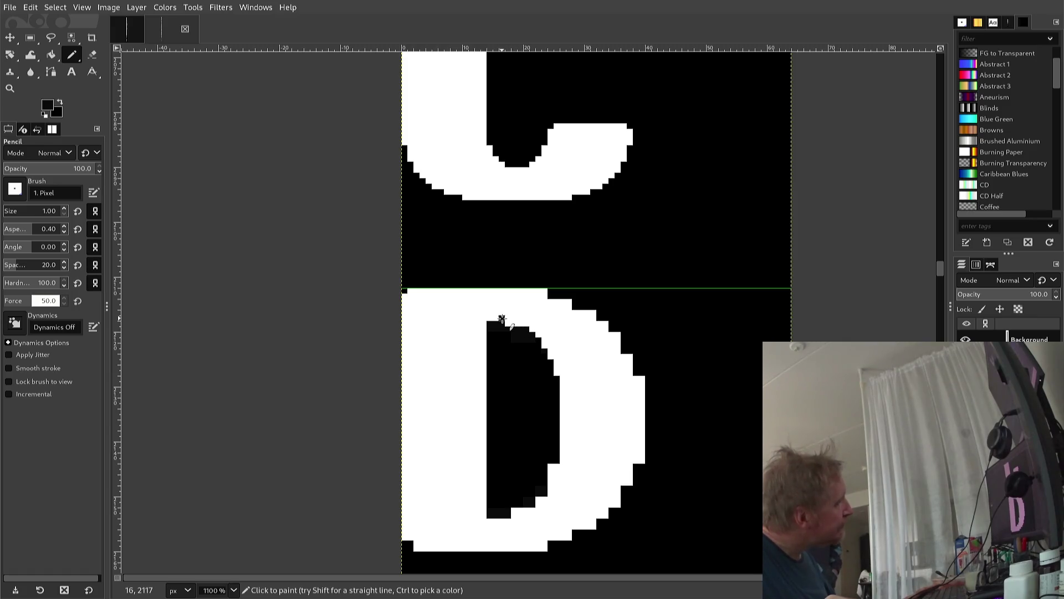
left_click(503, 319)
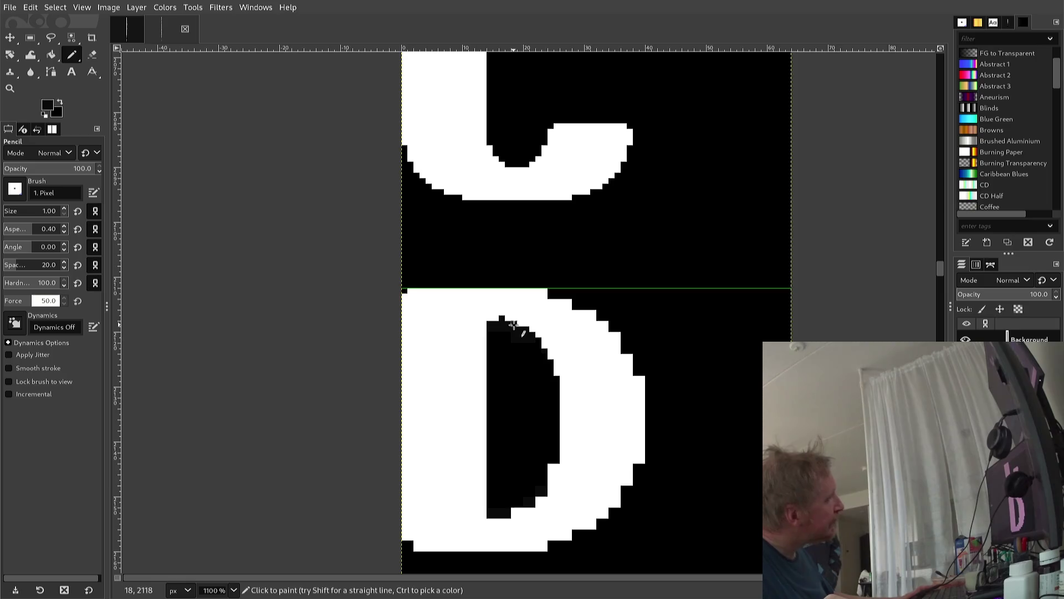
key("ctrl")
left_click(515, 316, "ctrl")
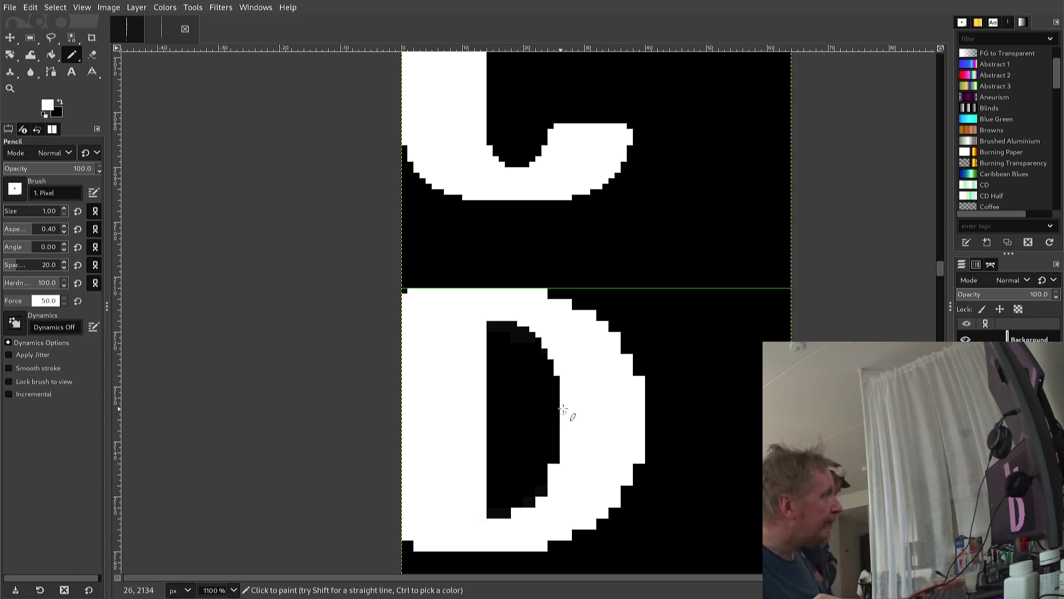
key("ctrl")
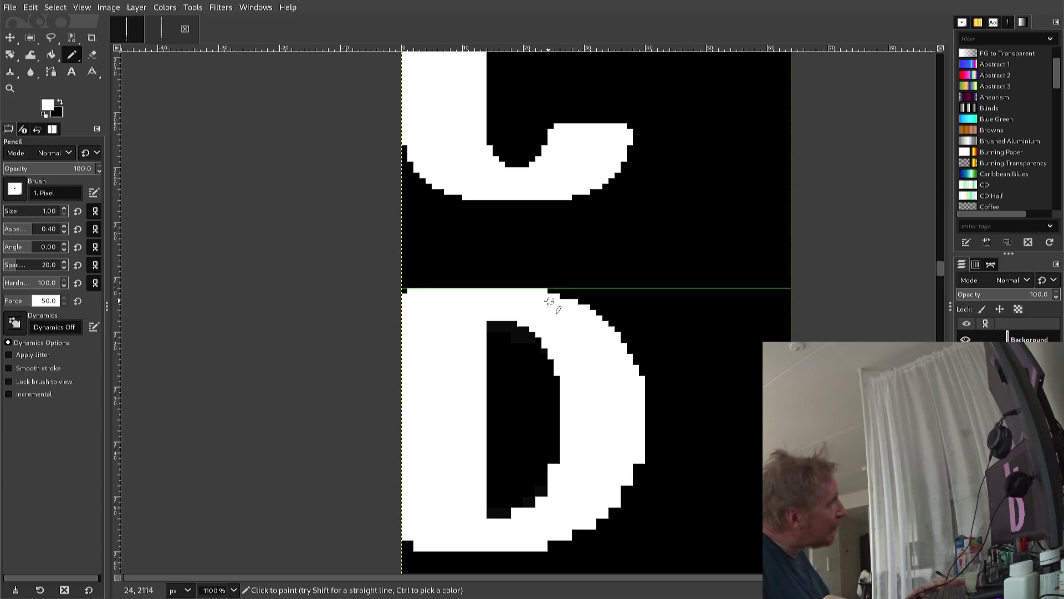
Pencil black and white pixels along the D's top-right outer edge so its steps are even
key("ctrl")
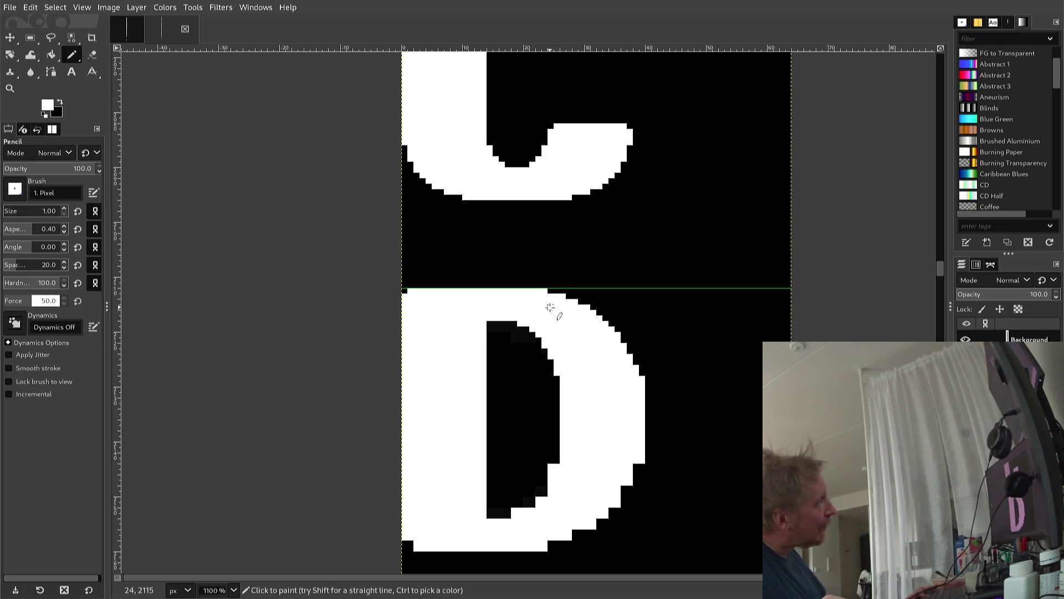
key("ctrl")
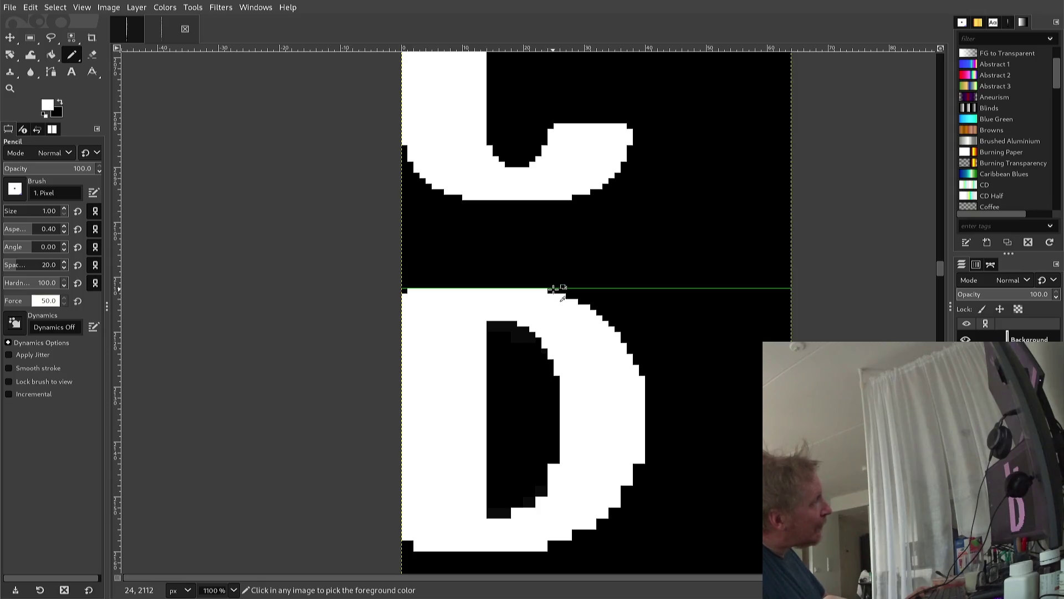
left_click(552, 288, "ctrl")
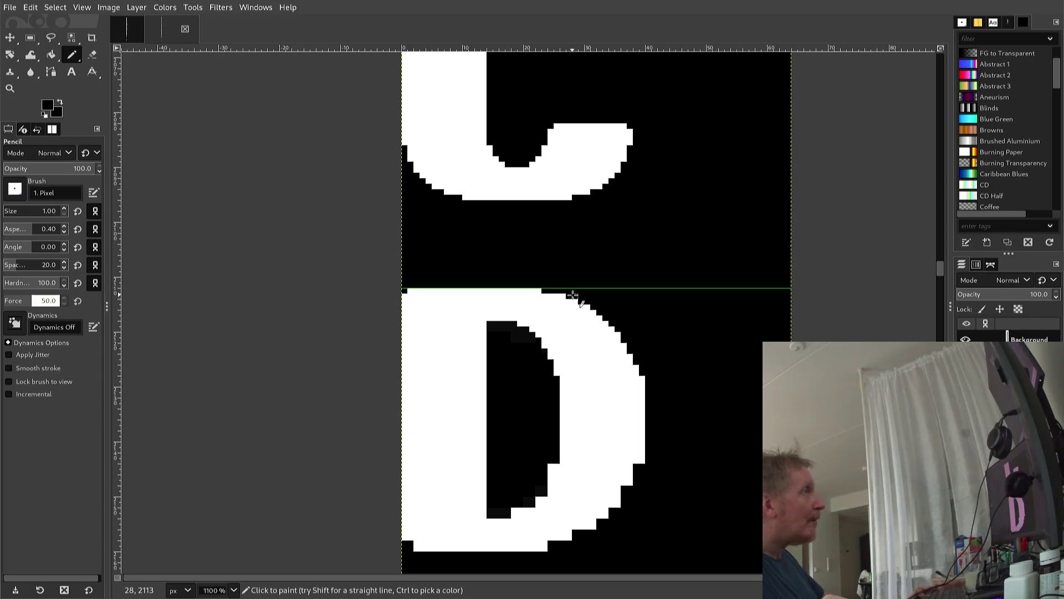
key("ctrl")
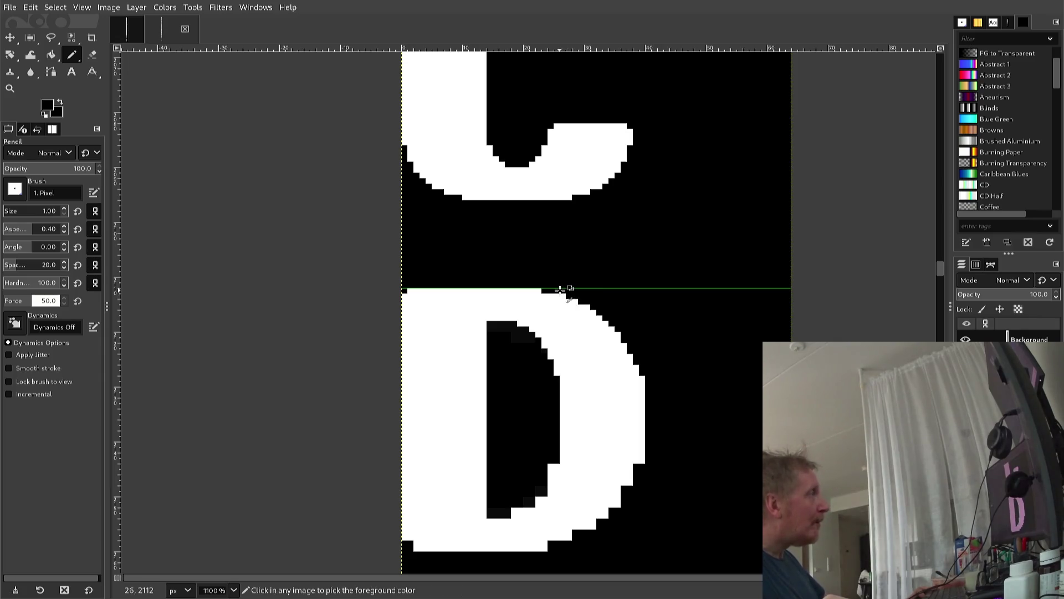
left_click(546, 294, "ctrl")
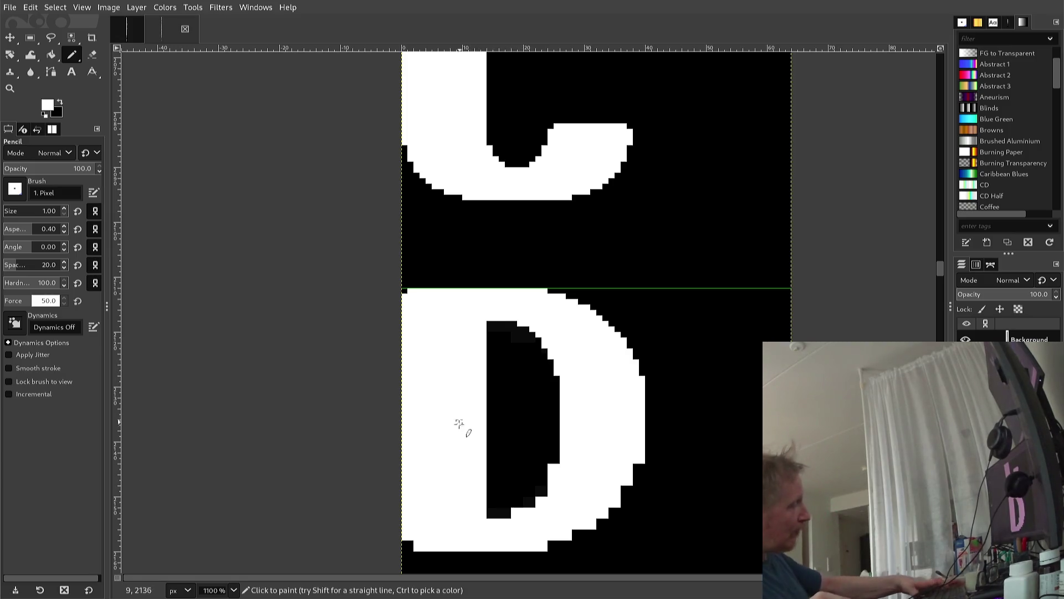
key("r")
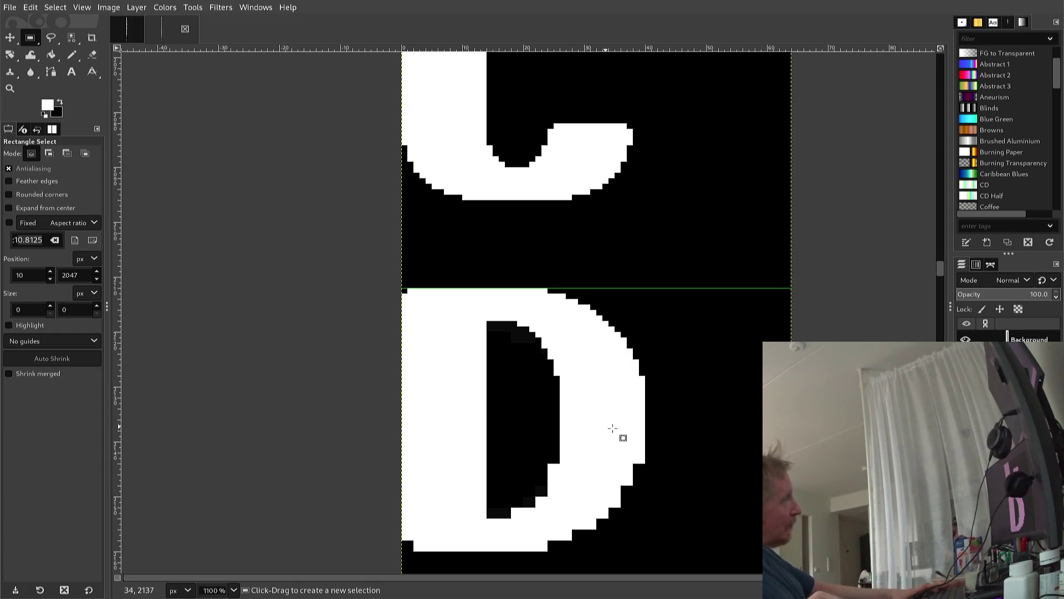
Select a 42×26 rectangle over the D's top half and copy it
mouse_move(655, 430)
left_mouse_down()
mouse_move(428, 336)
mouse_move(399, 289)
left_mouse_up()
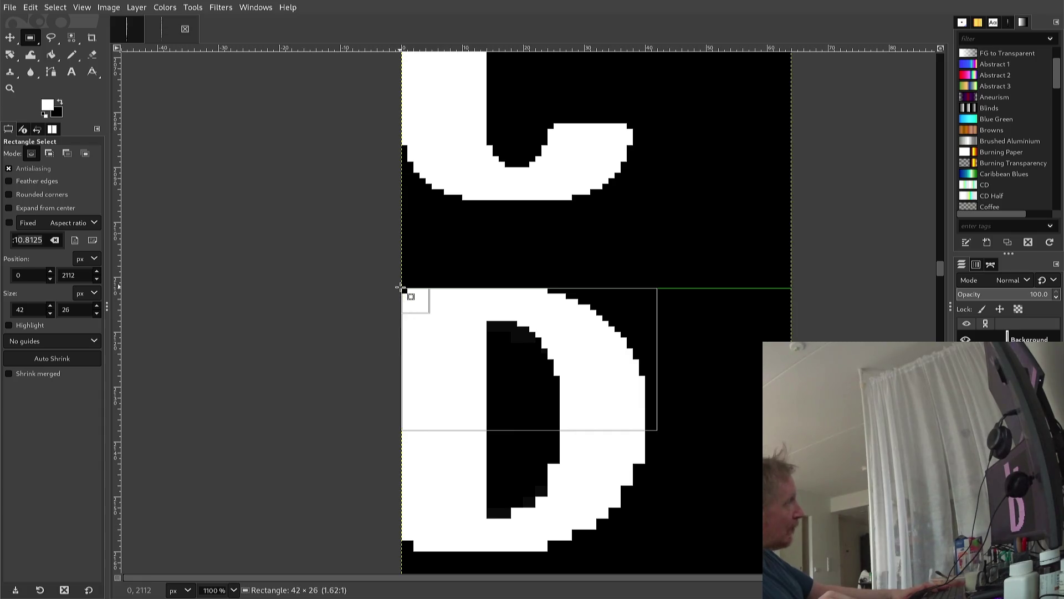
key("ctrl")
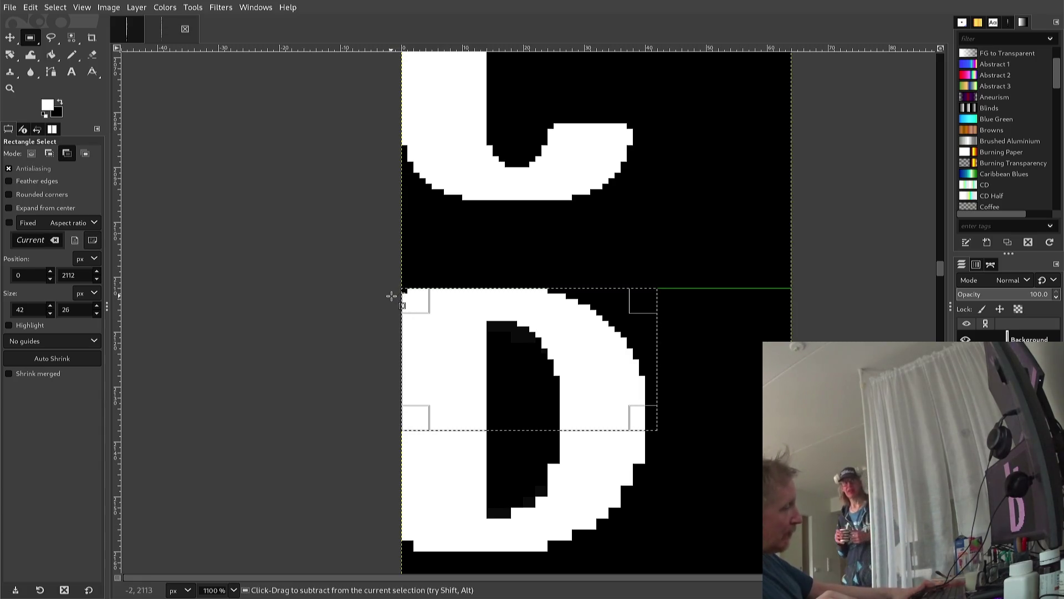
key("ctrl+c")
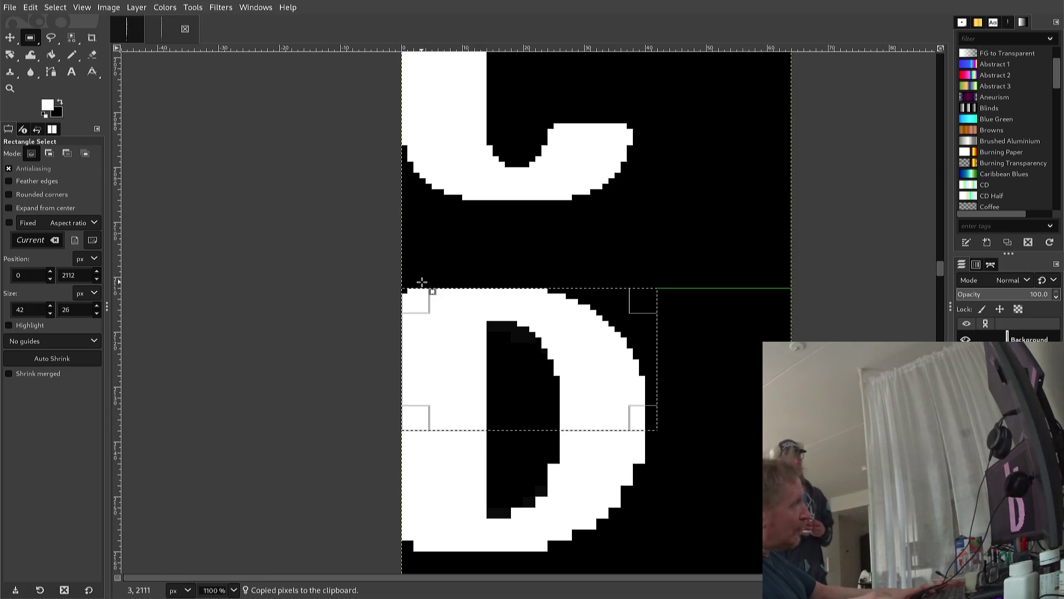
Paste the copied top half and nudge it down over the D's lower half
key("ctrl")
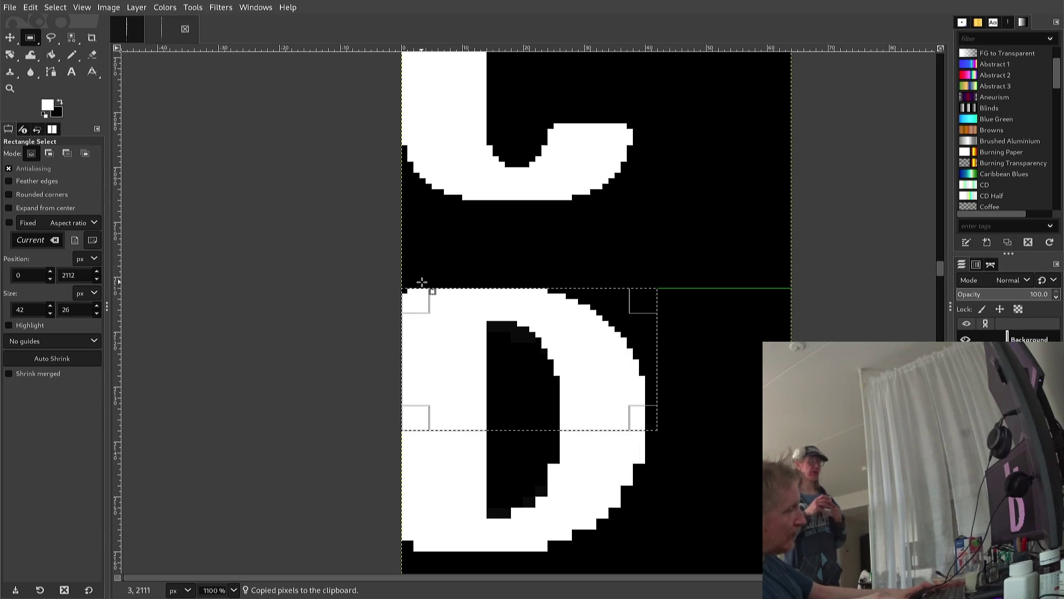
key("ctrl")
key("ctrl+v")
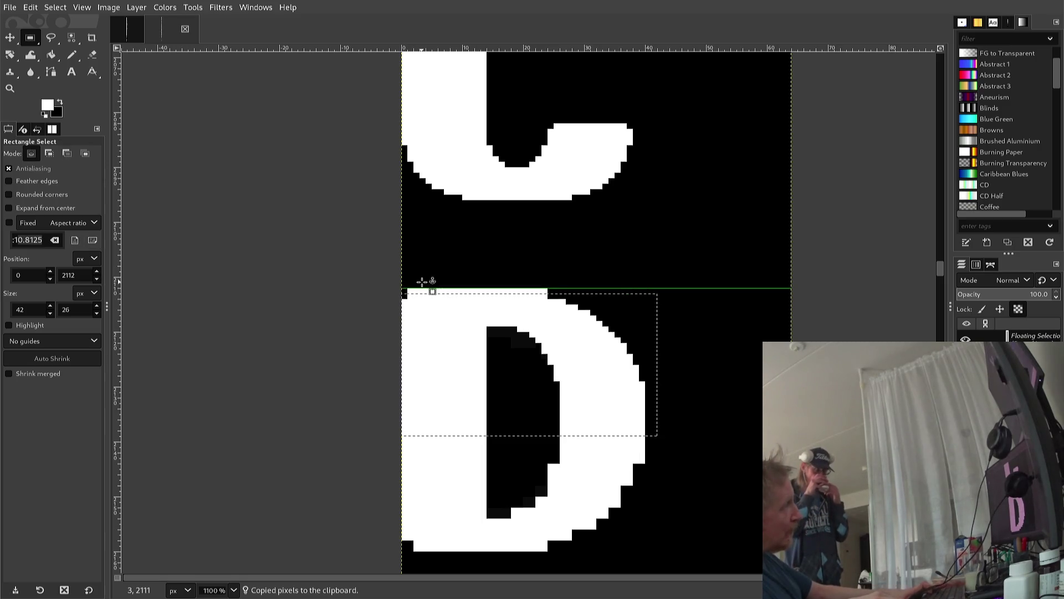
key("Down")
key("Down")
key("Down")
key("Down")
key("Down")
key("Down")
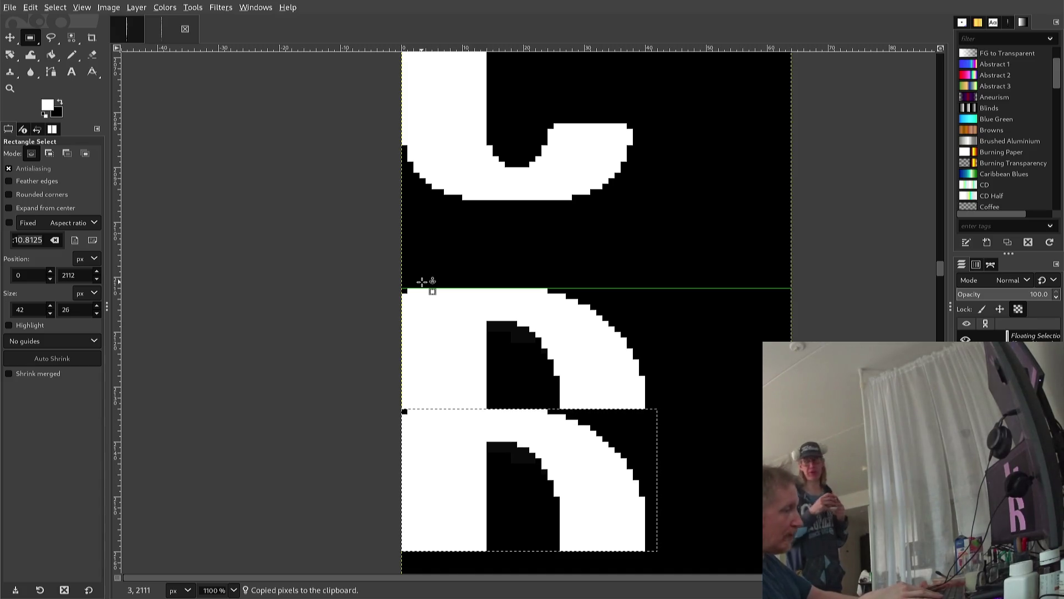
key("alt+l")
Flip the floating copy vertically with Layer > Transform > Flip Vertically
key("t")
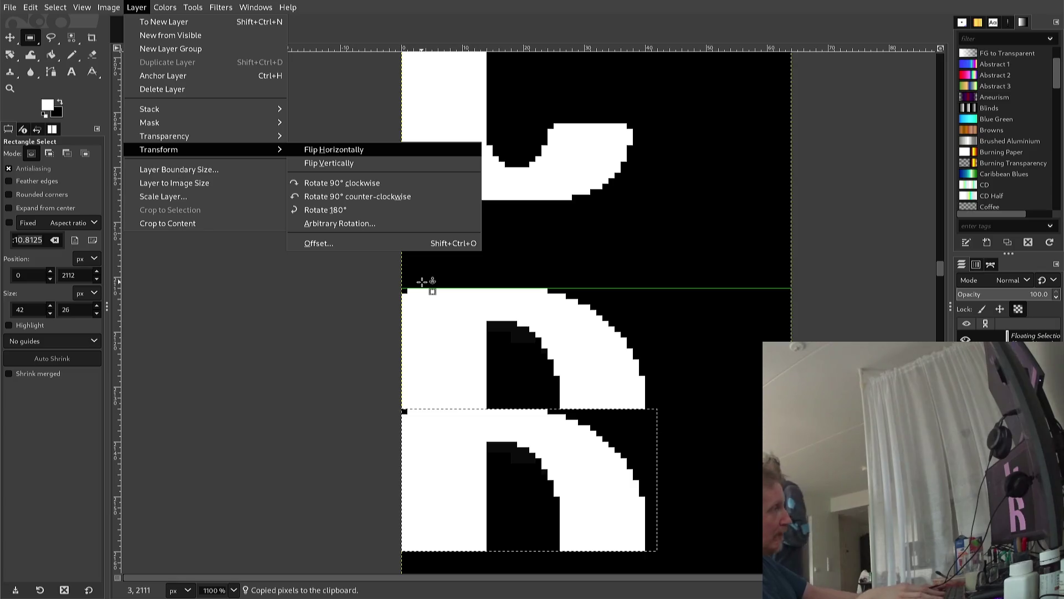
key("Down")
key("Return")
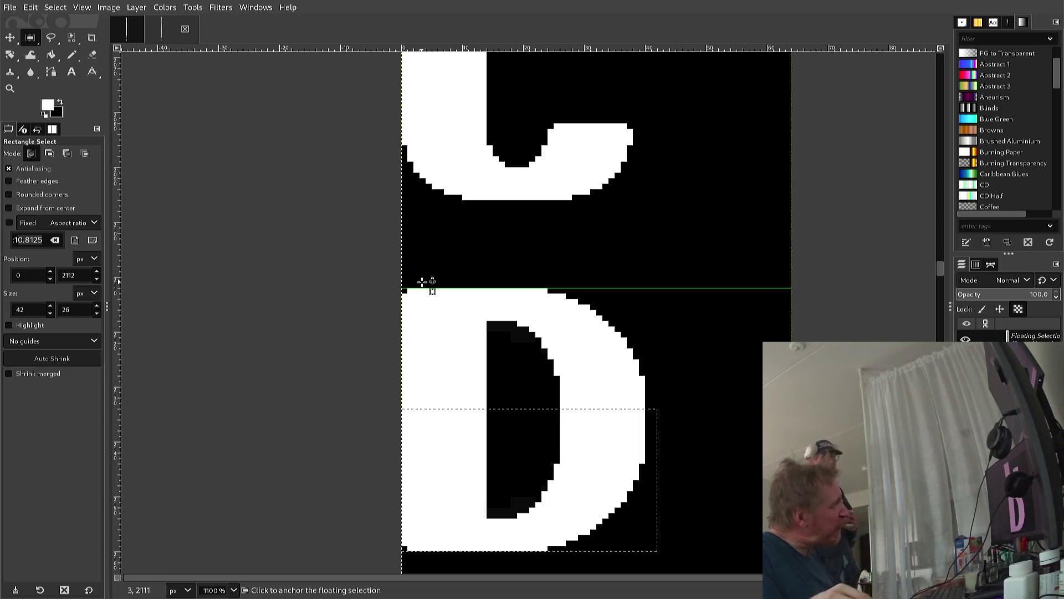
Fill the notch at the F's top-left inner curve with one white pencil pixel
scroll(394, 311, "down", 2)
scroll(422, 377, "down", 2)
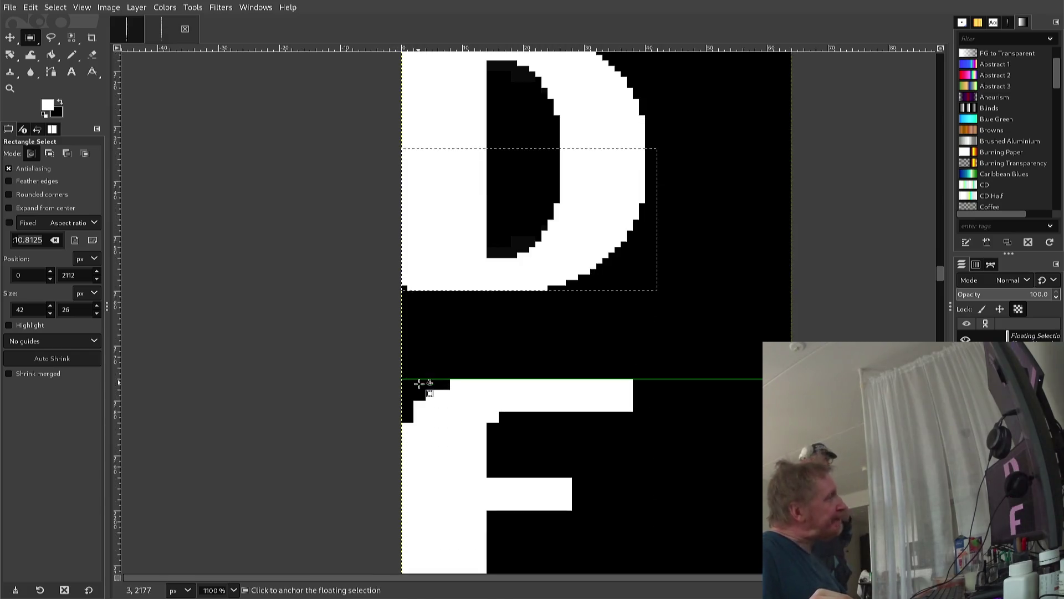
scroll(427, 421, "down", 2)
scroll(447, 454, "up", 2)
scroll(447, 460, "down", 2)
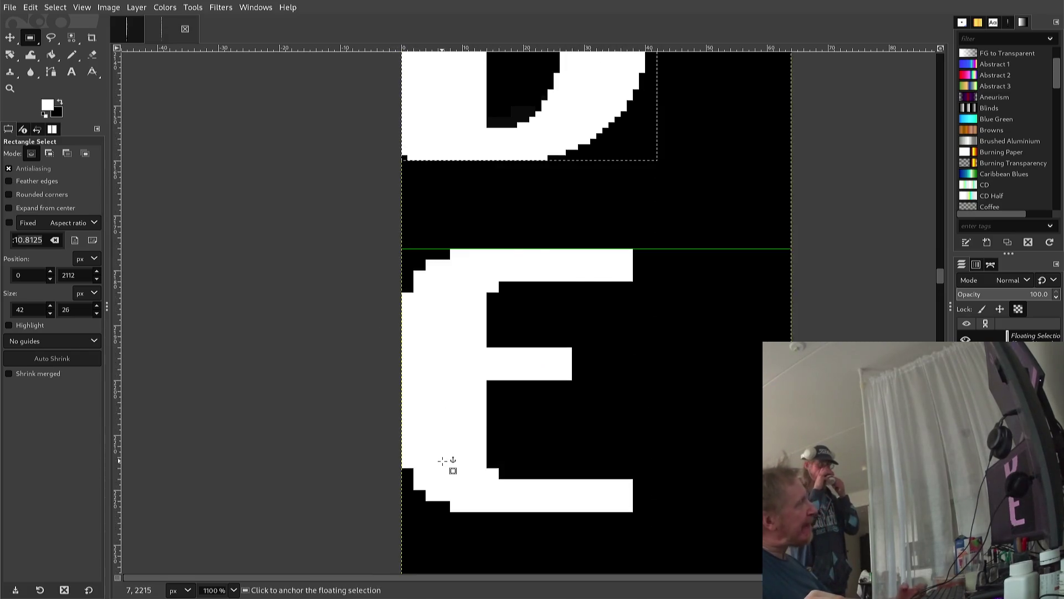
scroll(447, 463, "up", 2)
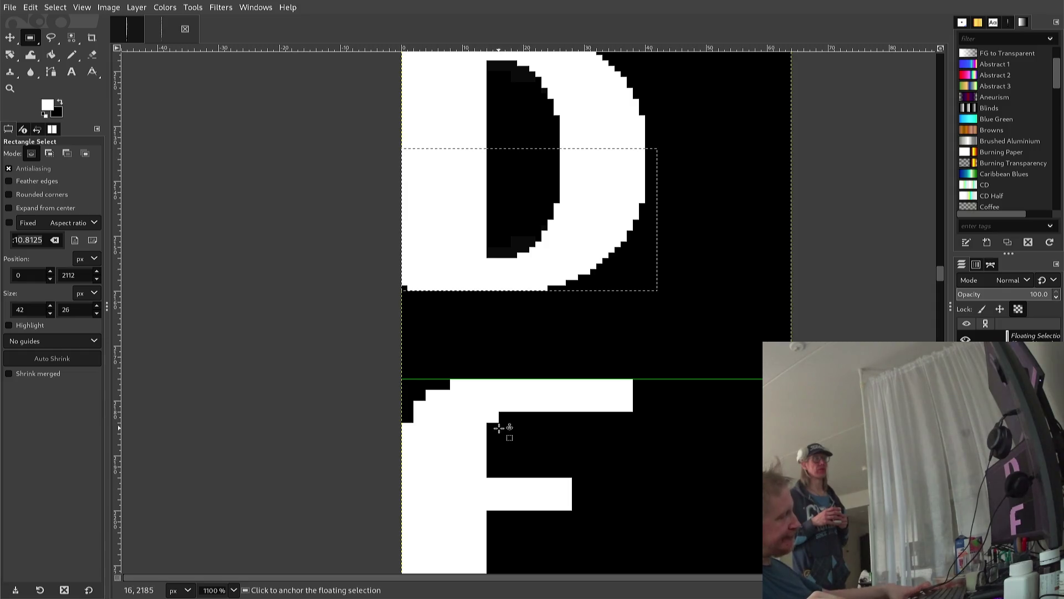
key("n")
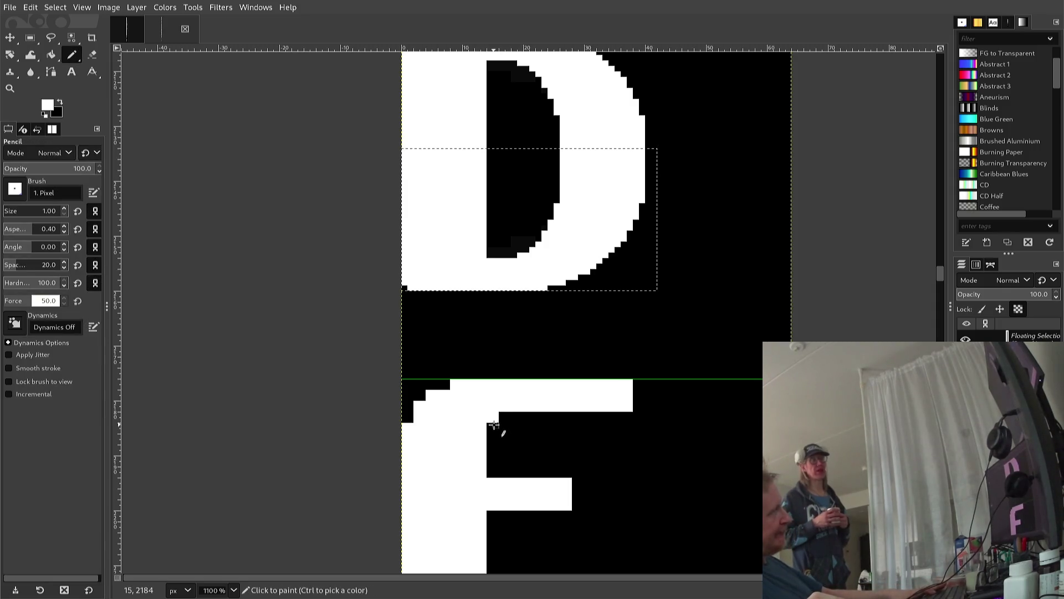
left_click(494, 423, "ctrl")
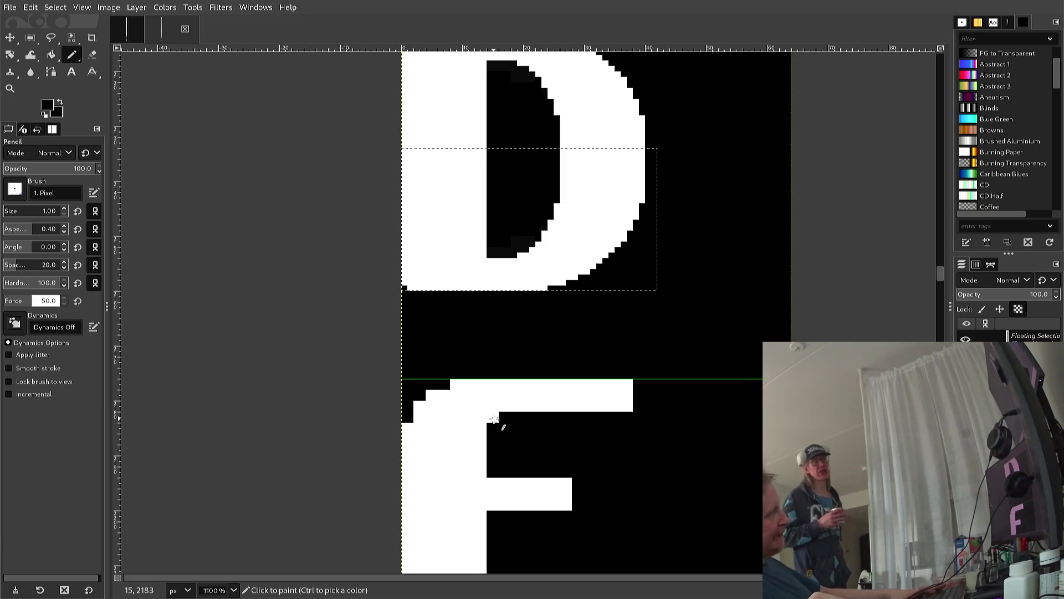
left_click(485, 409, "ctrl")
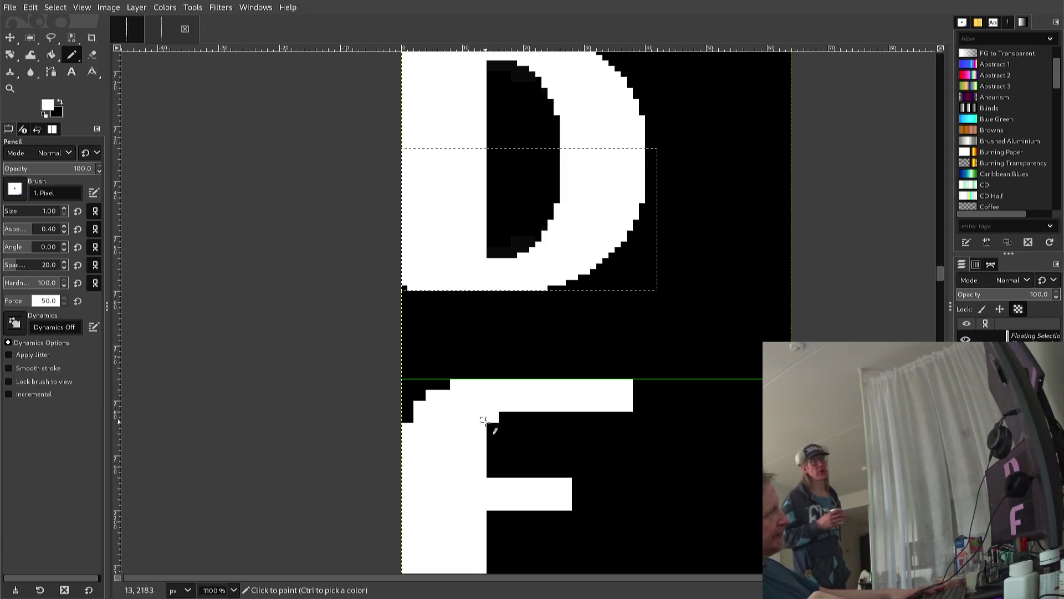
left_click(490, 415)
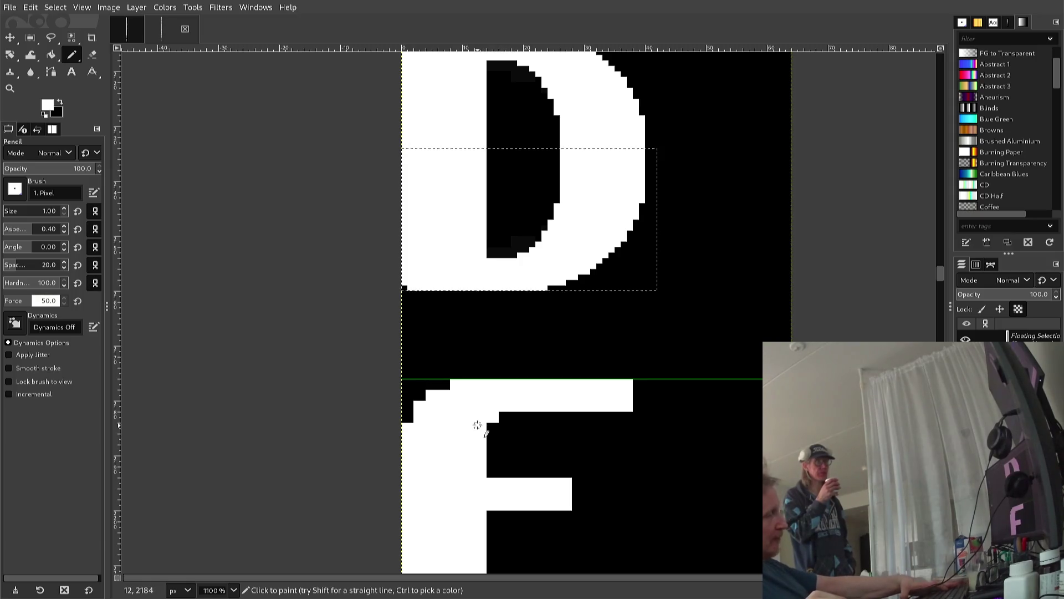
key("r")
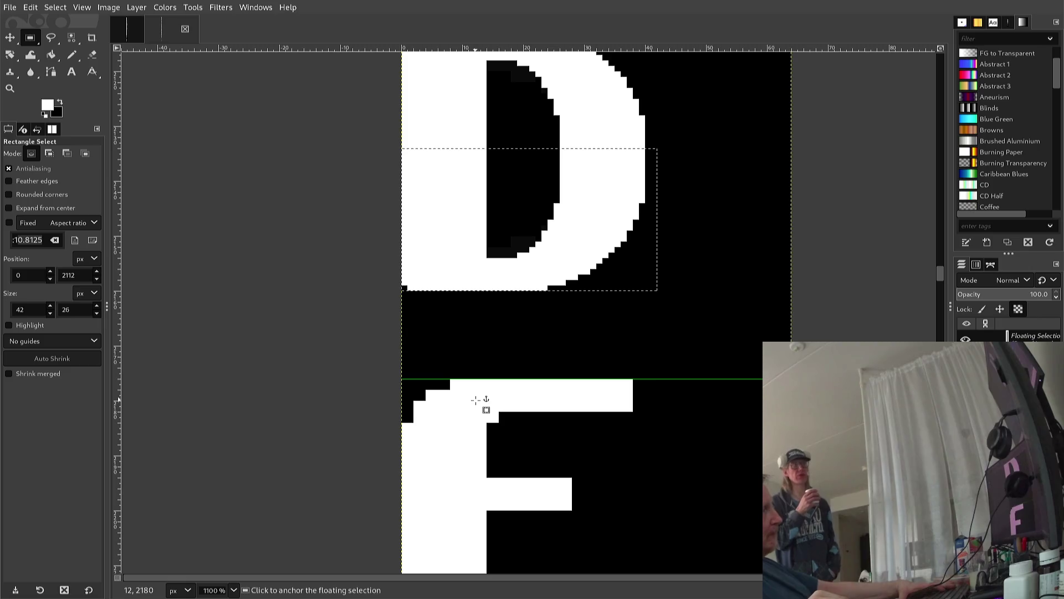
Anchor the floating pasted piece and export the image as font2.png
left_click_drag(474, 399, 480, 416)
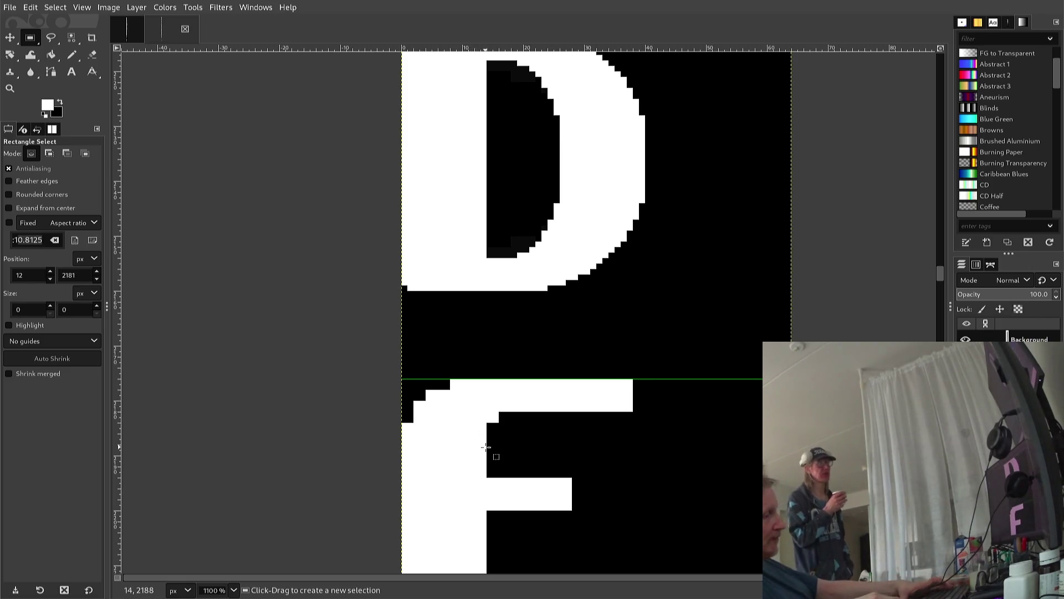
key("ctrl+e")
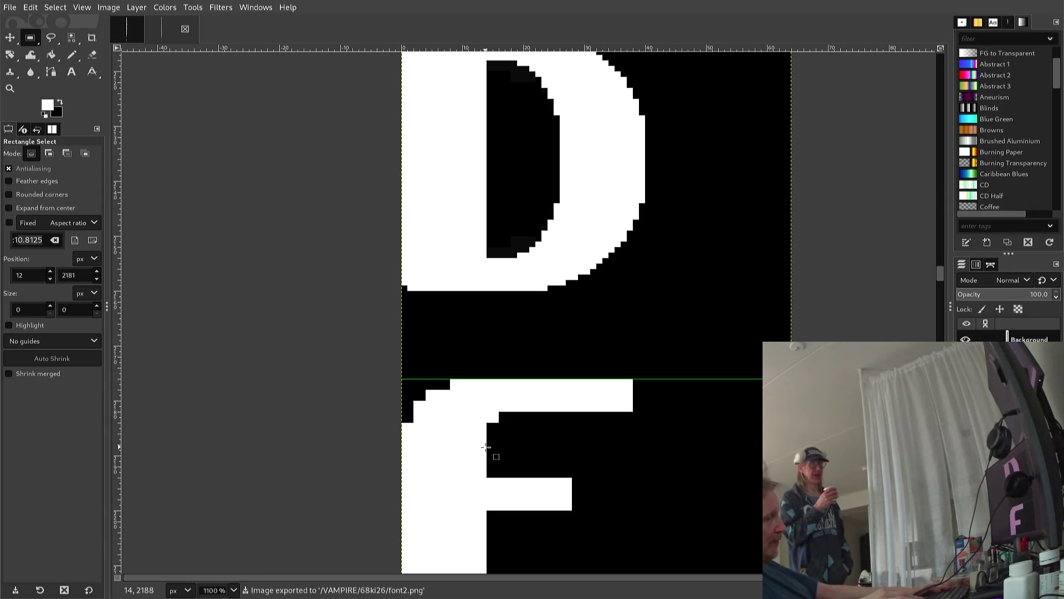
key("n")
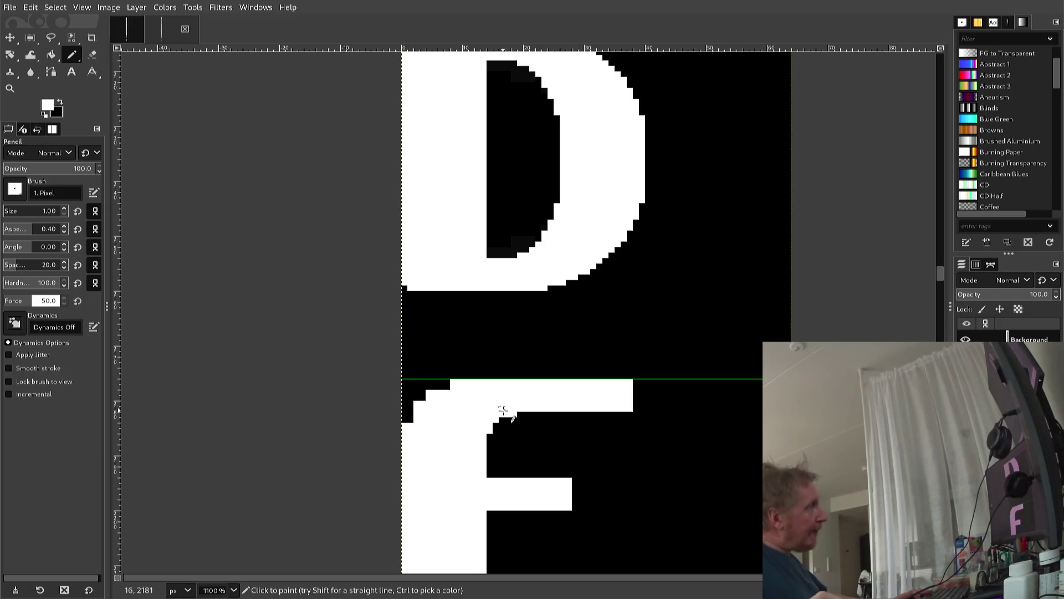
Pencil white pixels into the F's top-curve staircase and top-left notch, then reselect black
key("ctrl")
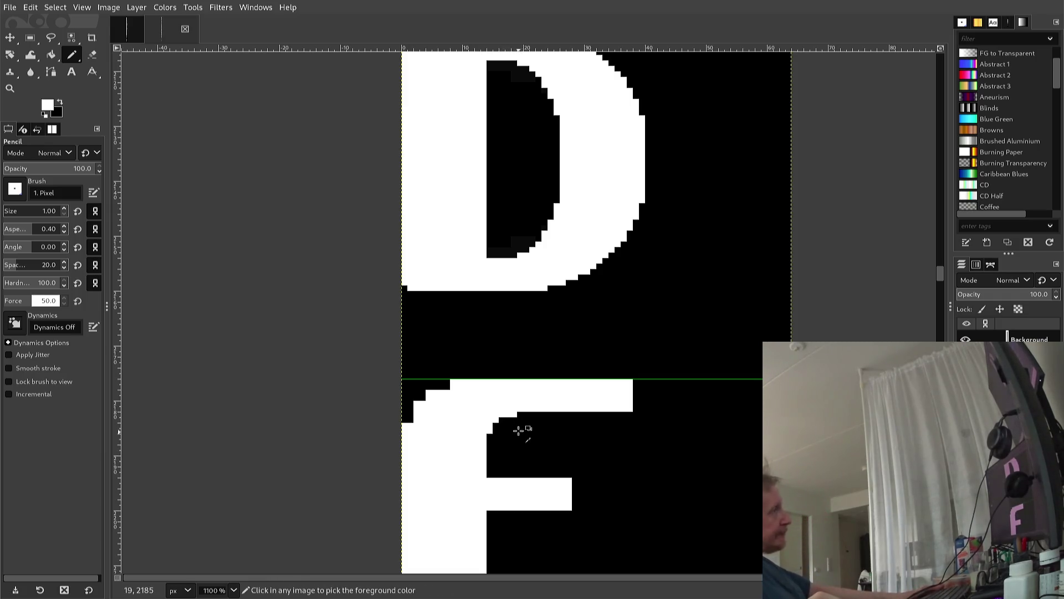
left_click(519, 430, "ctrl")
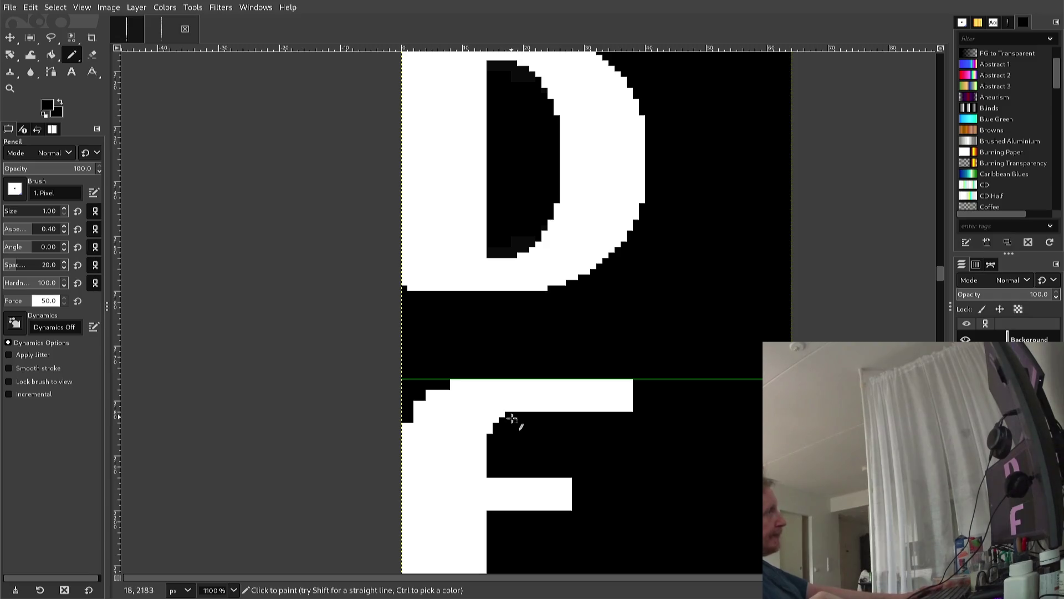
key("ctrl")
left_click(494, 396, "ctrl")
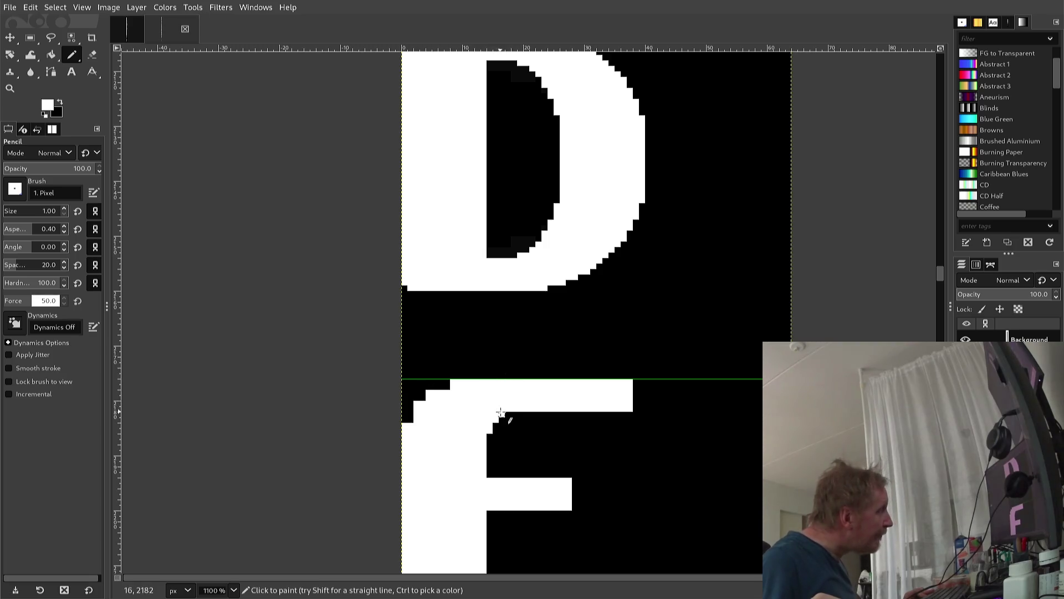
left_click(507, 414)
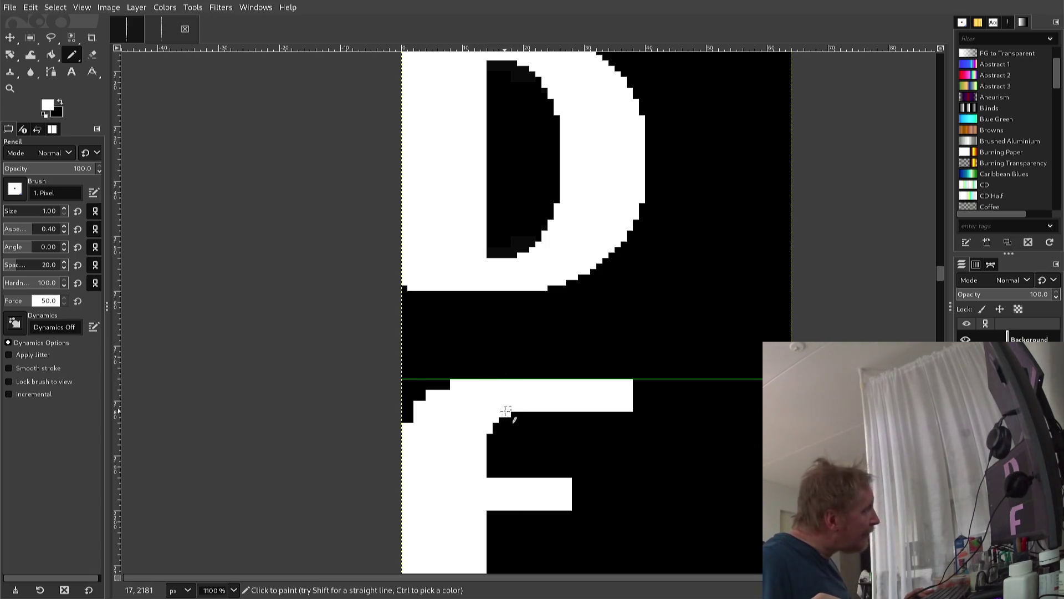
left_click(443, 387)
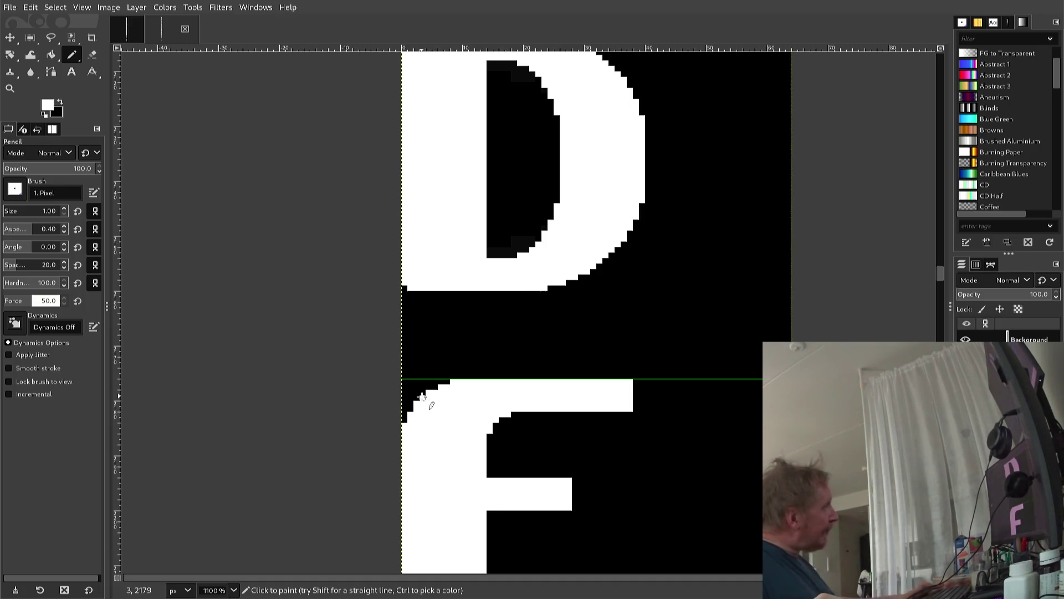
left_click(400, 396, "ctrl")
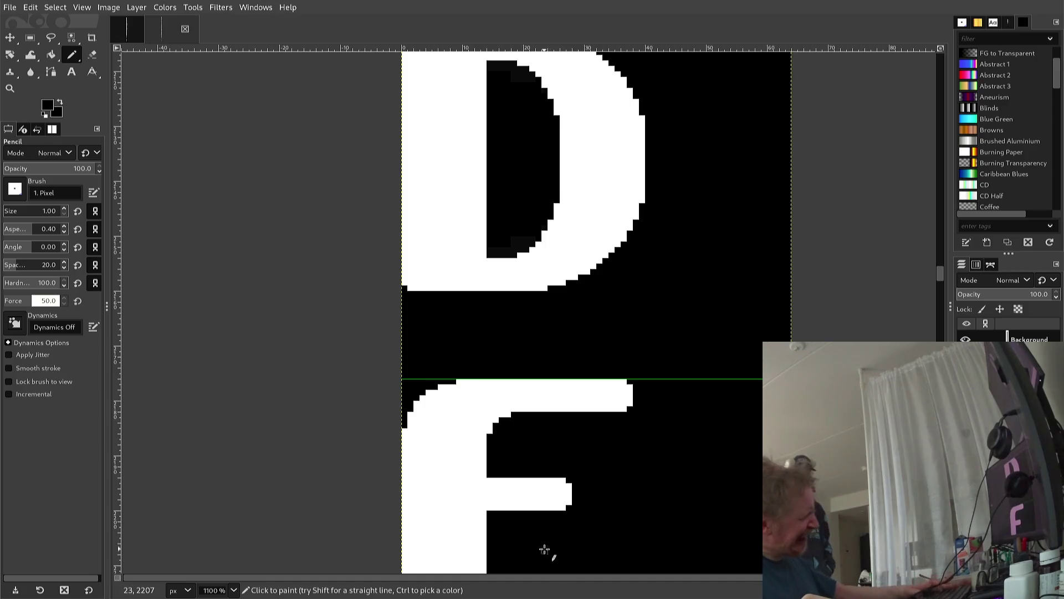
Select the E's top 17 rows and copy them
key("r")
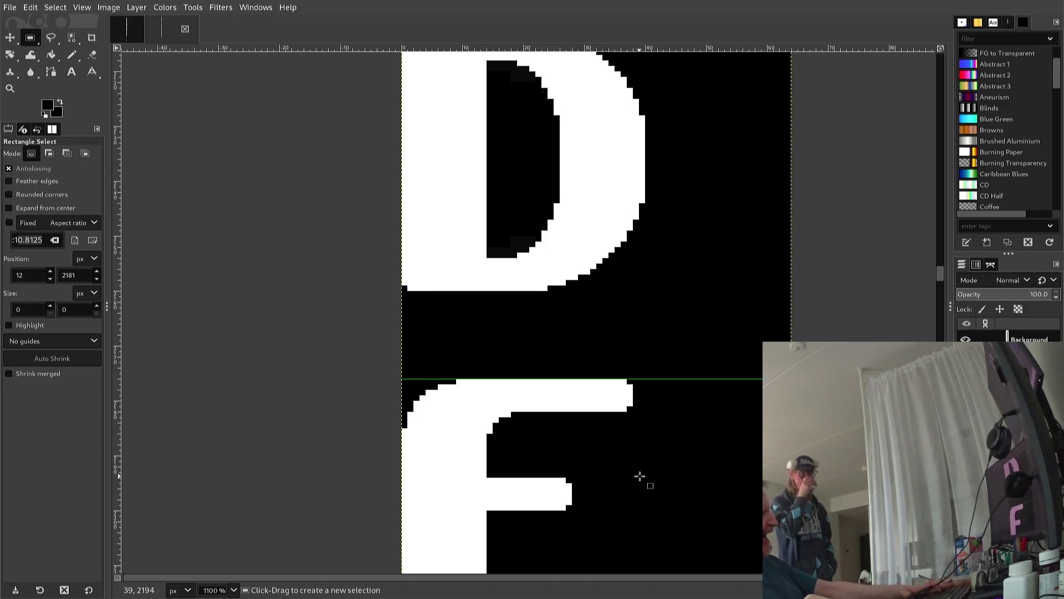
mouse_move(652, 474)
left_mouse_down()
mouse_move(537, 439)
mouse_move(392, 373)
left_mouse_up()
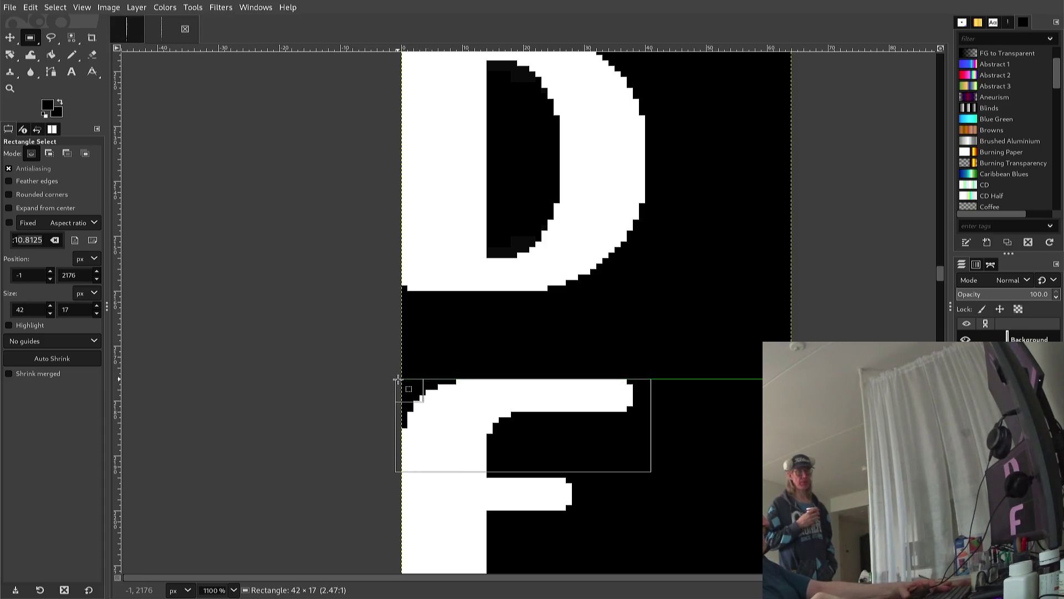
left_click_drag(392, 373, 393, 379)
key("ctrl+c")
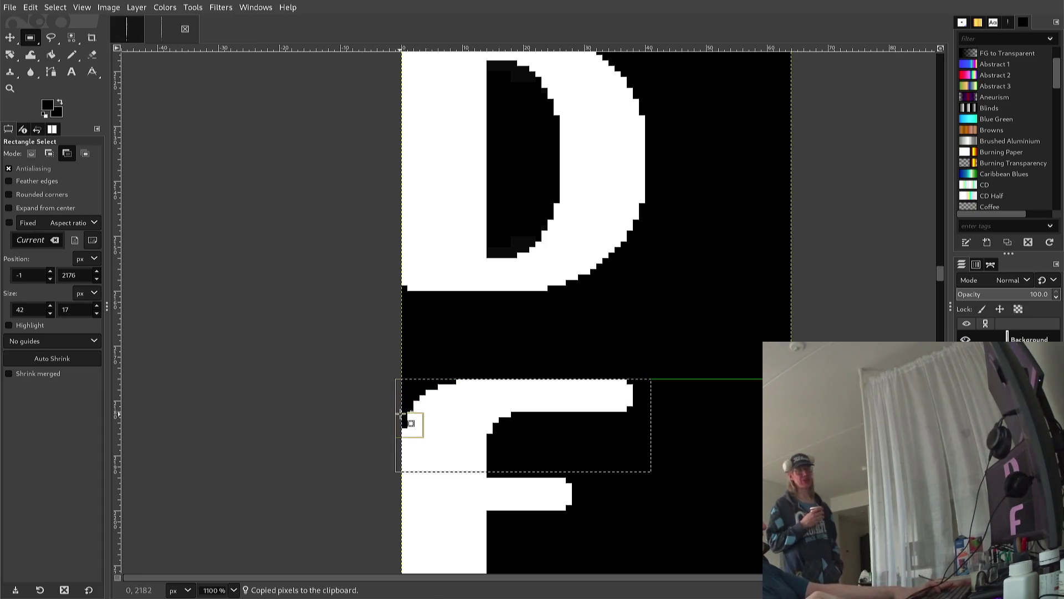
Paste the copied top and move it down onto the E's bottom bar
scroll(406, 368, "down", 5)
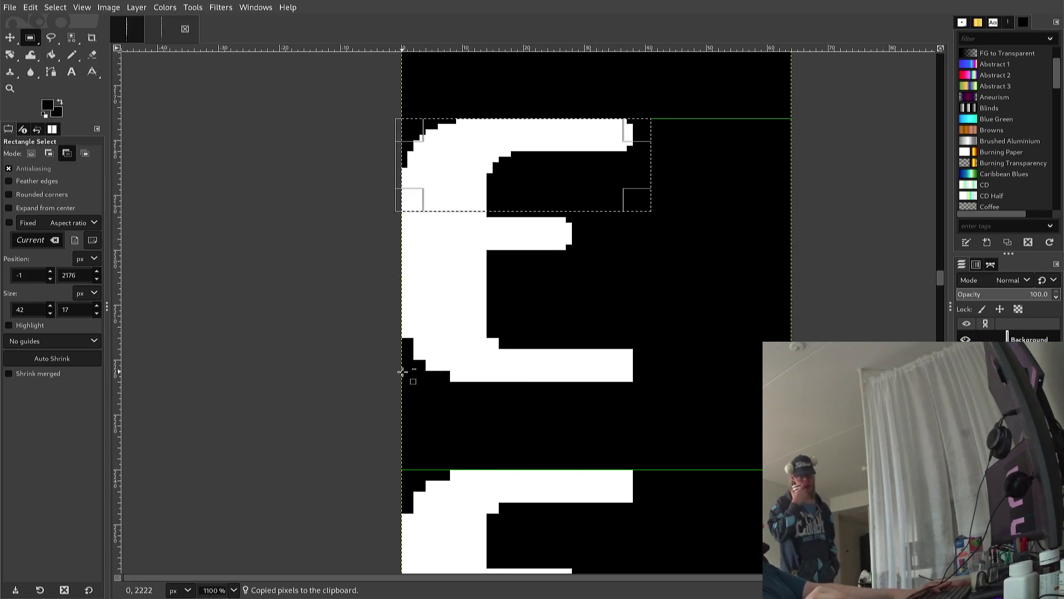
key("ctrl+v")
key("Down")
key("Down")
key("Down")
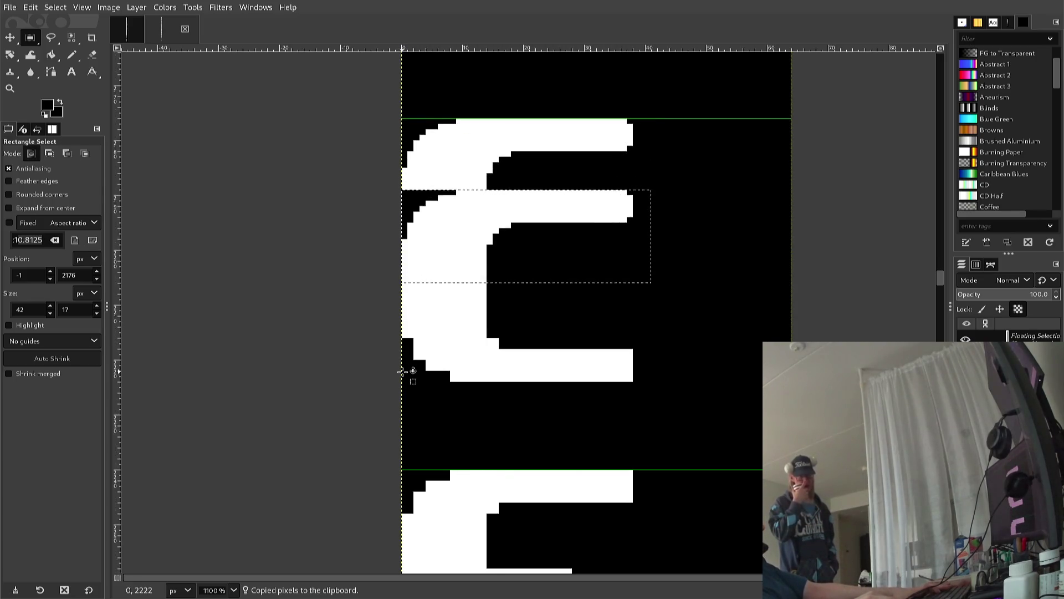
key("Down")
key("Down")
key("Down")
key("Down")
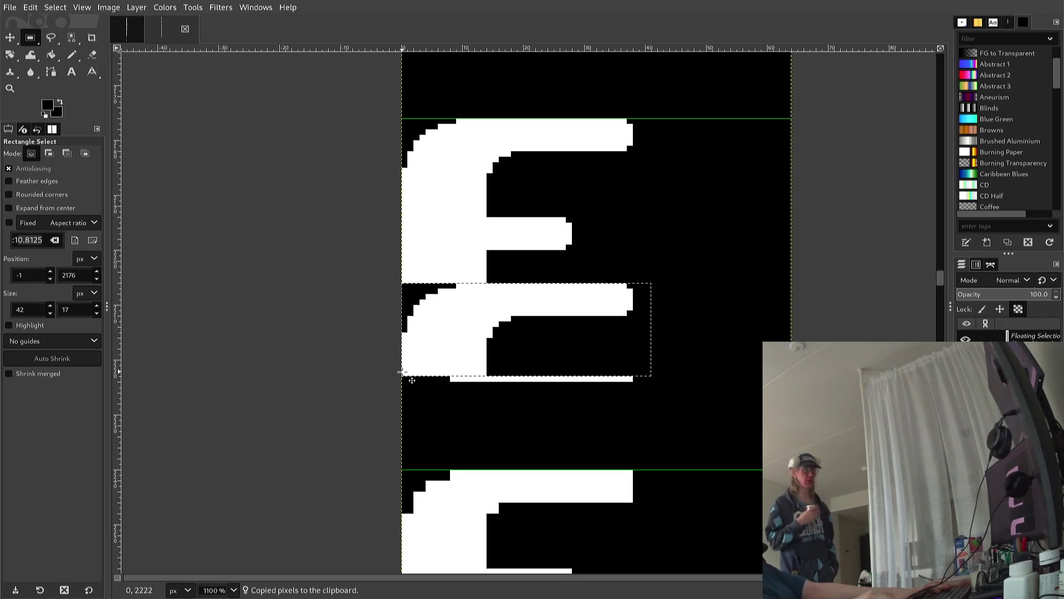
key("Down")
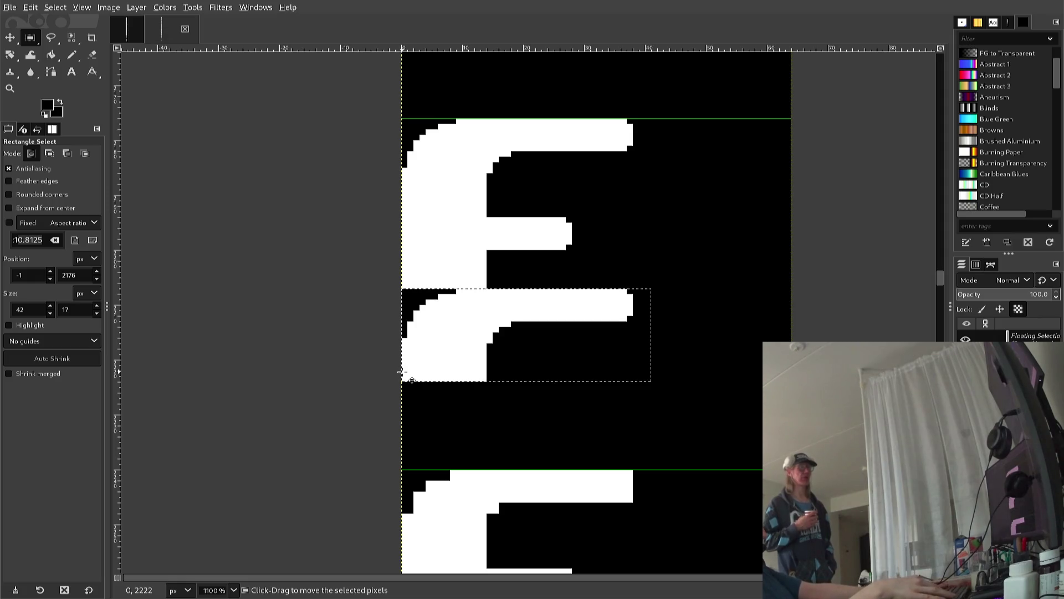
Flip the pasted piece vertically and anchor it as the E's bottom
key("alt+l")
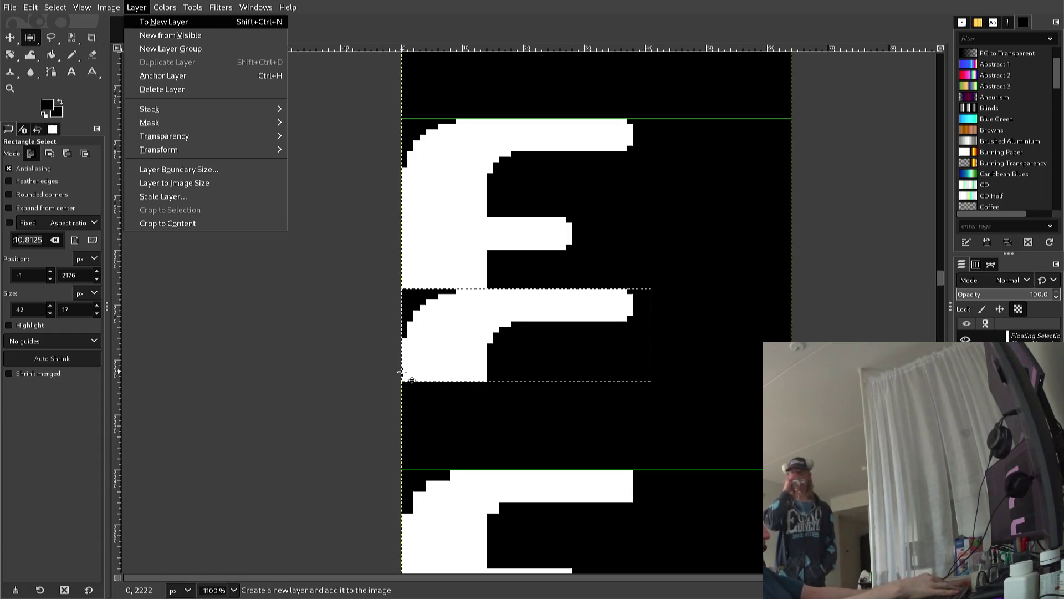
key("t")
key("Down")
key("Return")
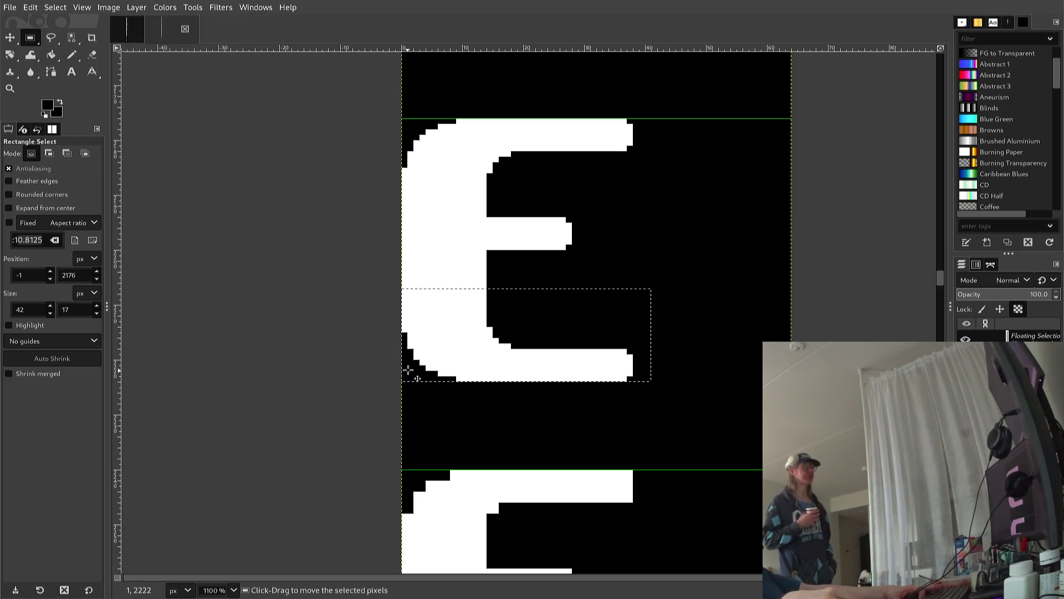
left_click(612, 434)
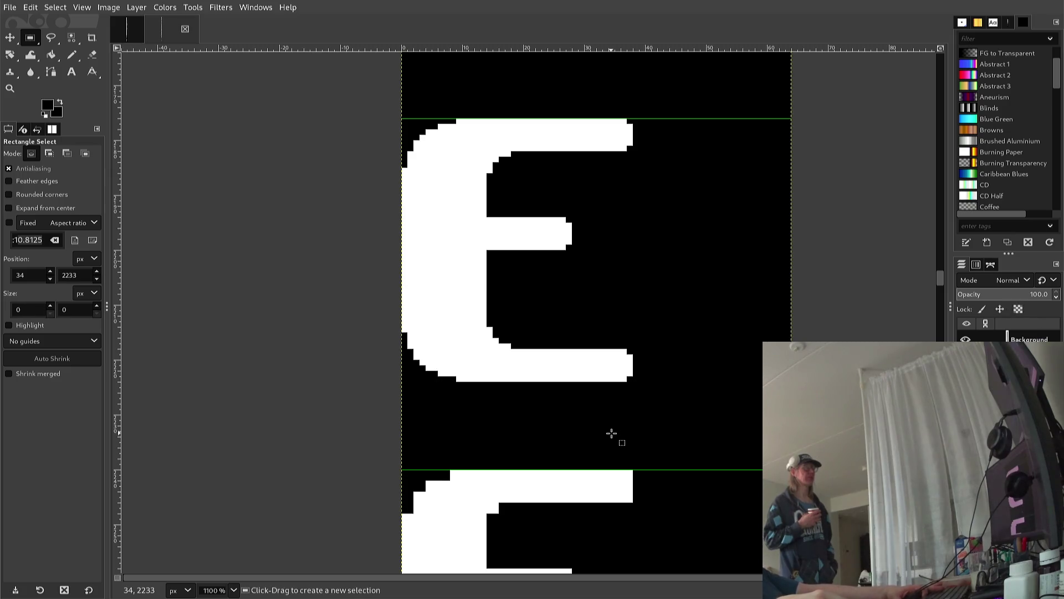